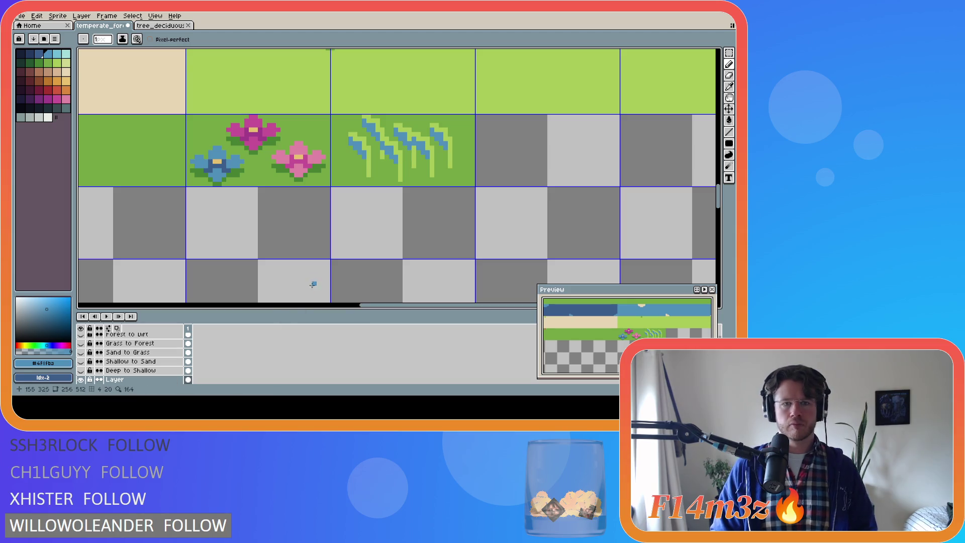
Step: Undo the blue strokes and pasted grass blades on the third green tile
key(v)
key(ctrl+z)
key(ctrl+z)
key(ctrl+z)
key(ctrl+z)
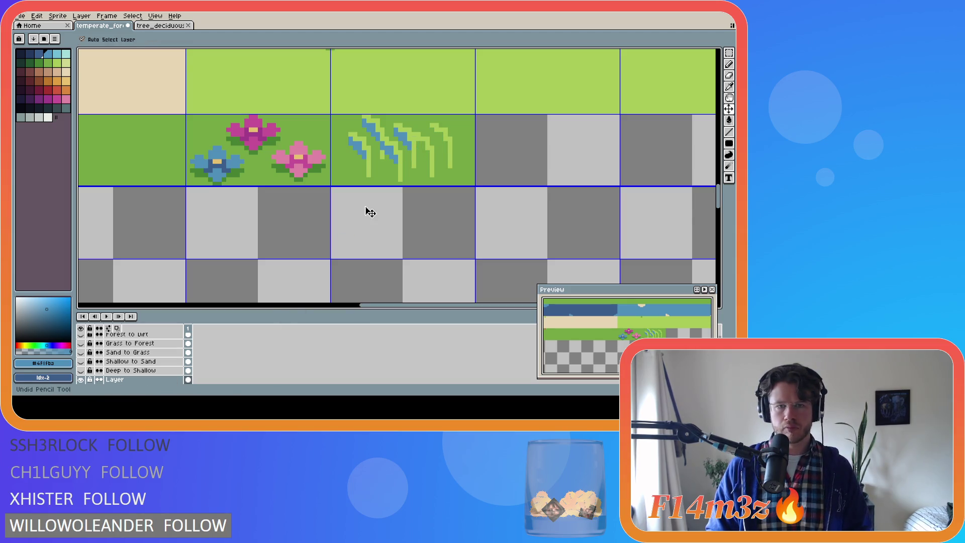
key(ctrl+z)
key(ctrl+z)
key(ctrl+z)
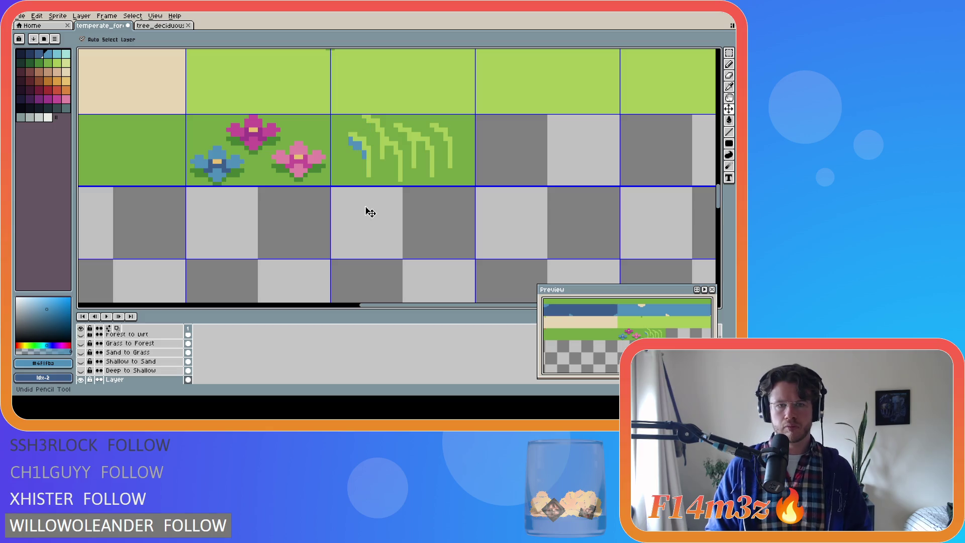
Step: Pick the stem's light green and pencil the remaining stem into a hook
key(ctrl+z)
key(ctrl+z)
key(i)
click(361, 132)
key(b)
drag(353, 133, 342, 145)
key(ctrl+z)
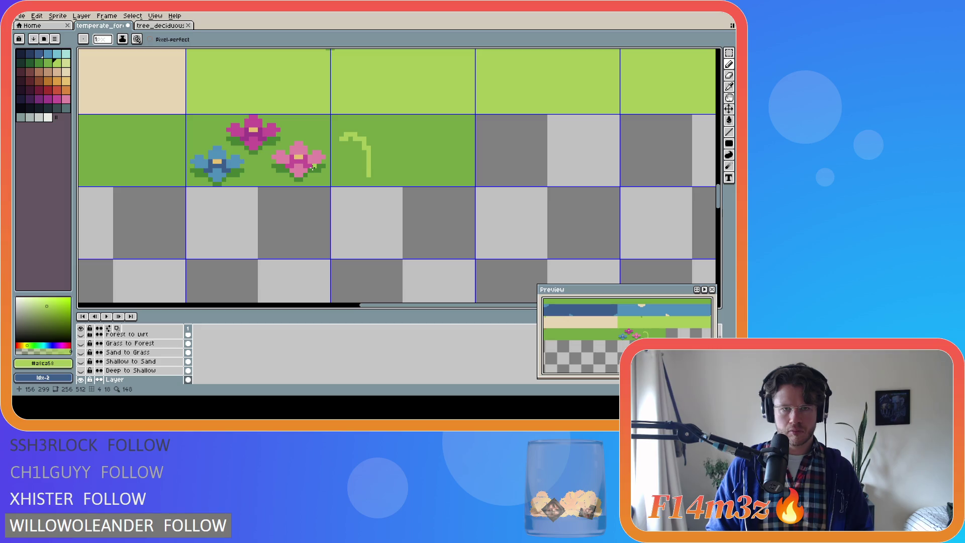
drag(345, 136, 335, 138)
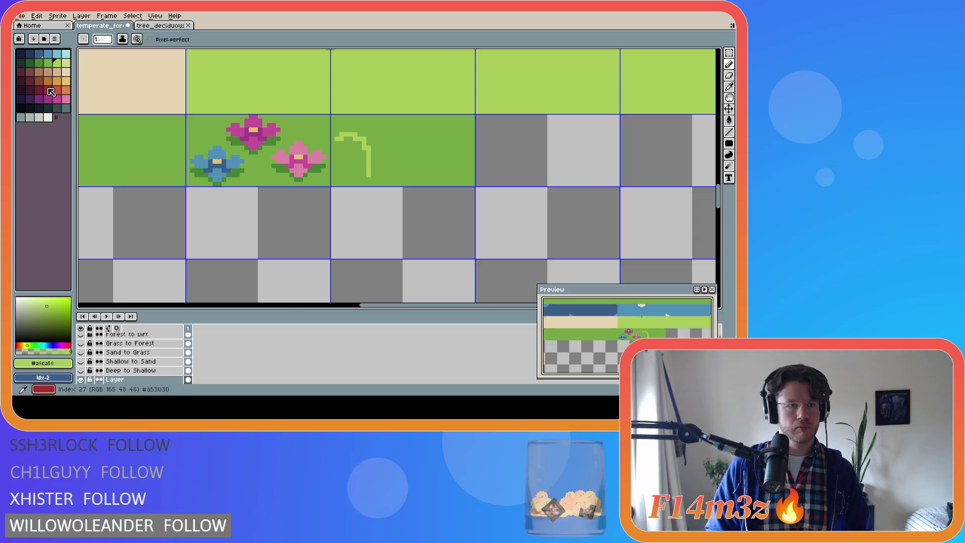
click(39, 54)
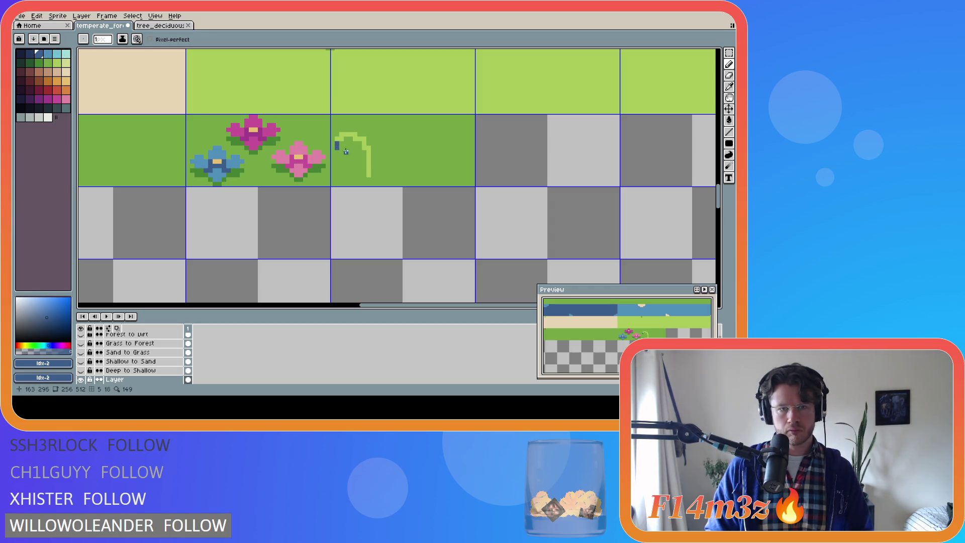
key(v)
key(b)
click(336, 146)
click(337, 142)
click(346, 141)
click(349, 143)
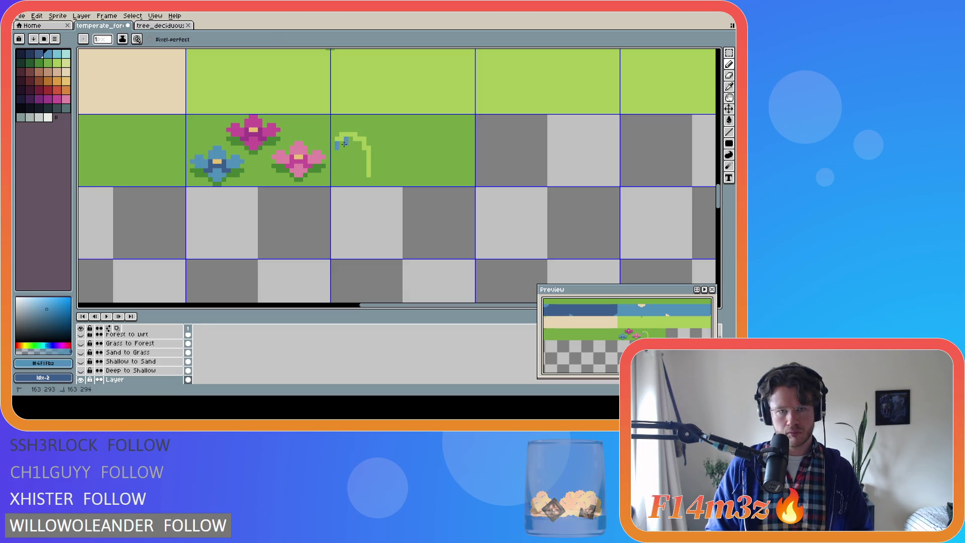
click(355, 145)
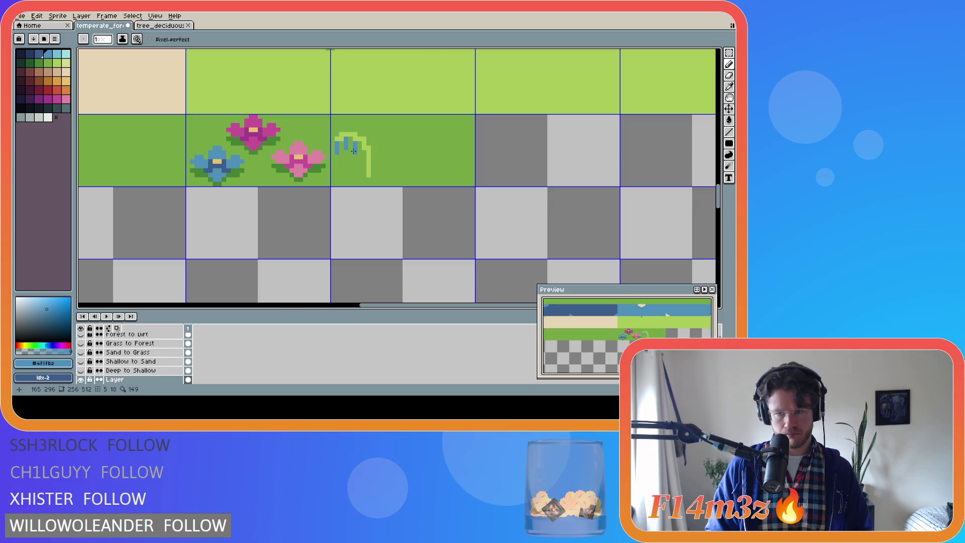
key(ctrl+z)
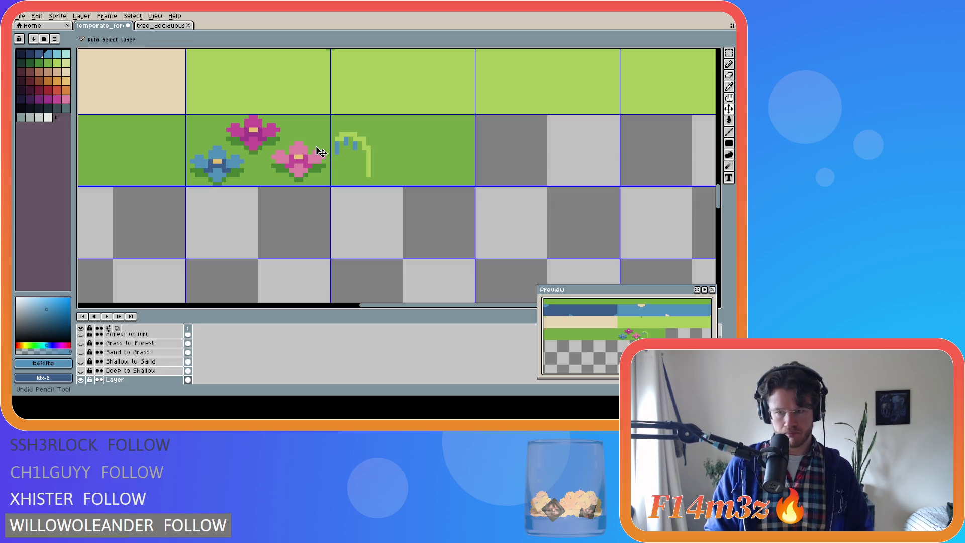
key(ctrl+y)
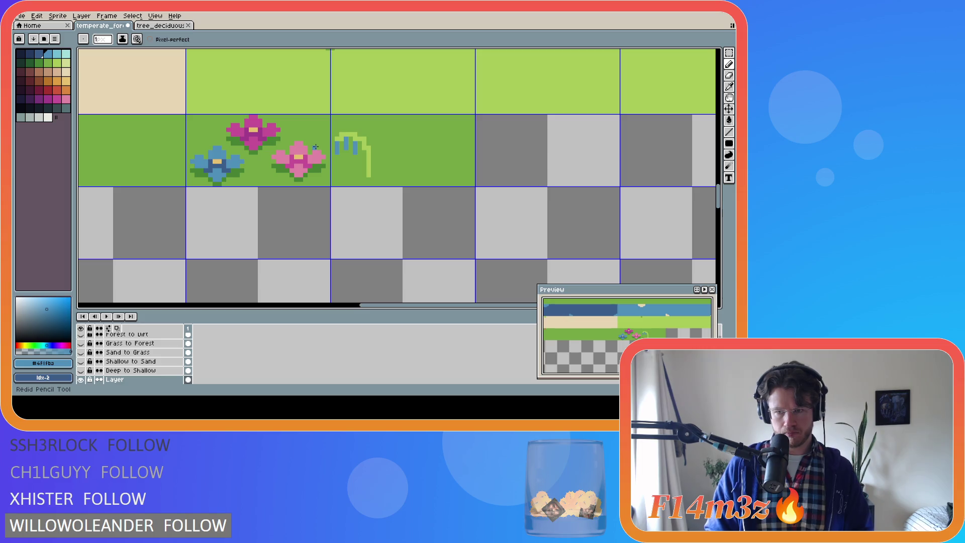
key(ctrl)
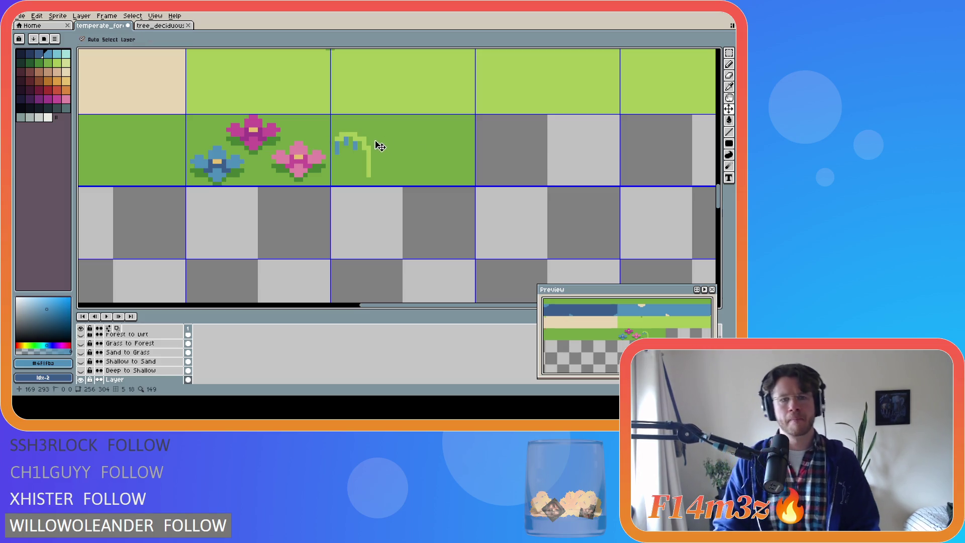
key(ctrl+z)
mouse_move(339, 147)
mouse_down()
mouse_move(350, 139)
mouse_move(360, 149)
mouse_up()
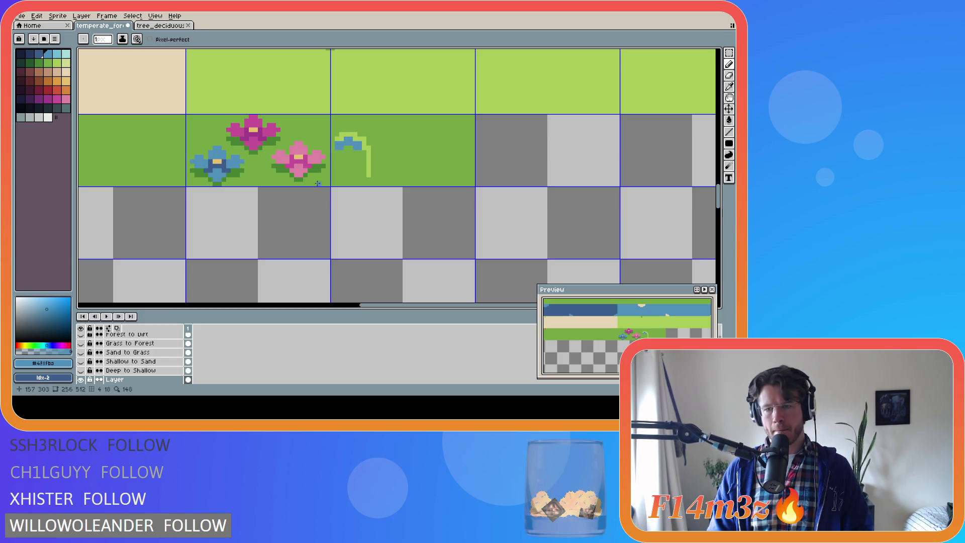
click(340, 152)
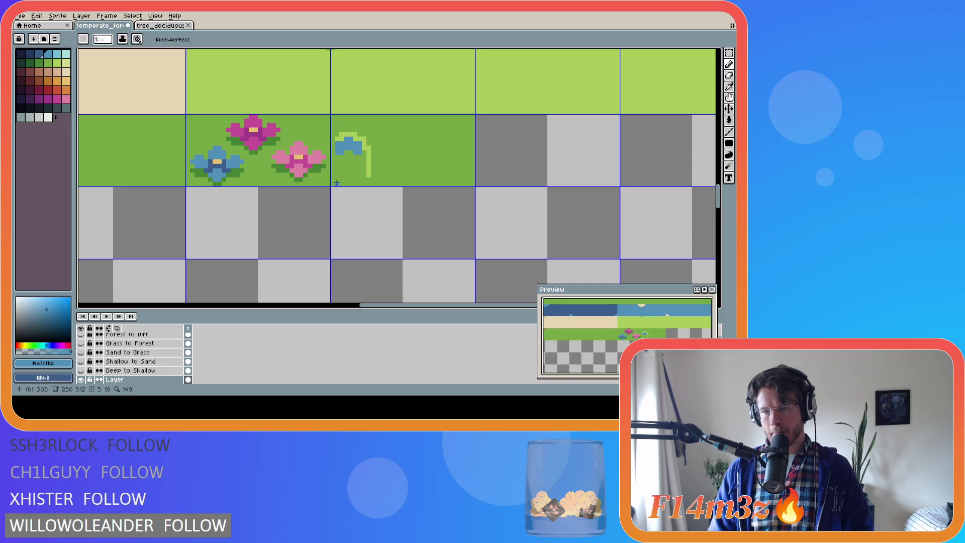
click(363, 154)
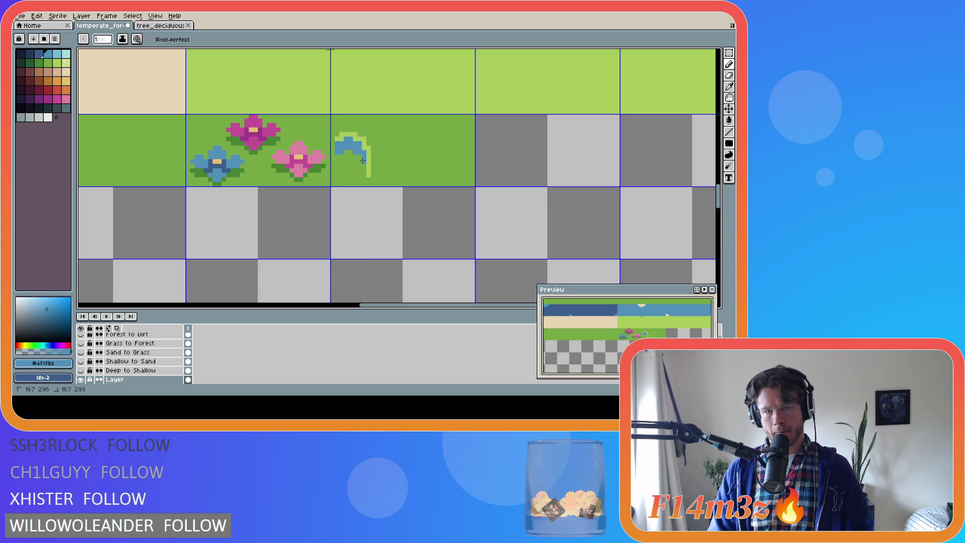
key(ctrl+z)
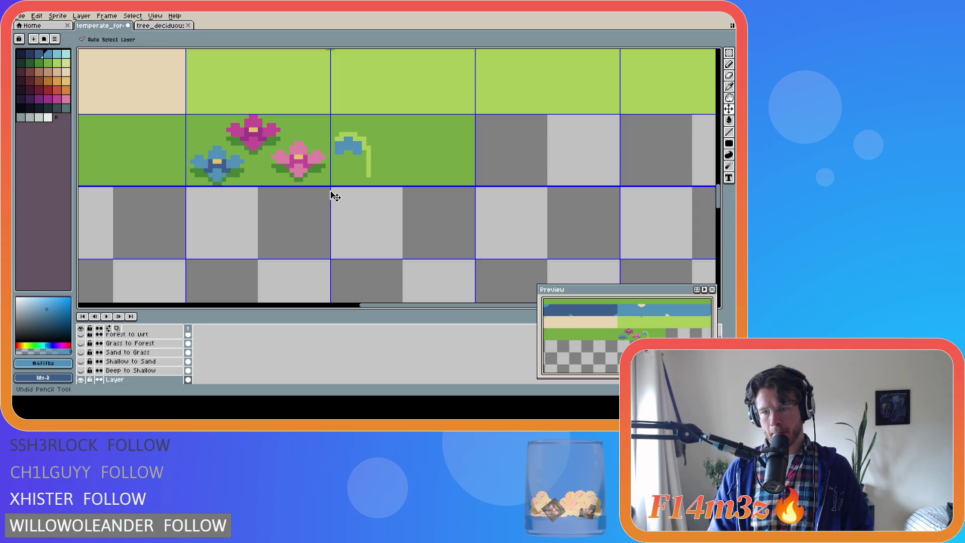
key(ctrl+z)
key(ctrl+z)
key(ctrl+z)
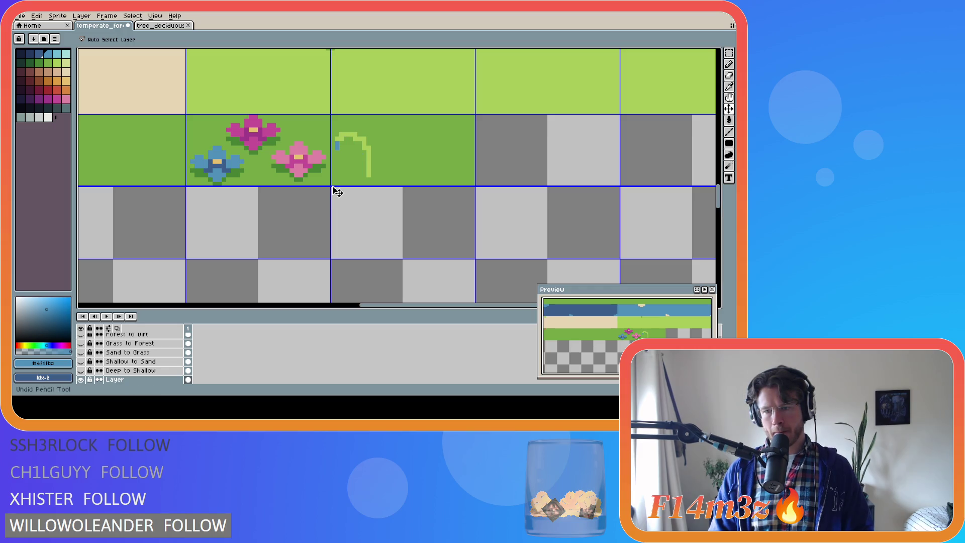
mouse_move(338, 152)
mouse_down()
mouse_move(338, 143)
mouse_move(354, 148)
mouse_up()
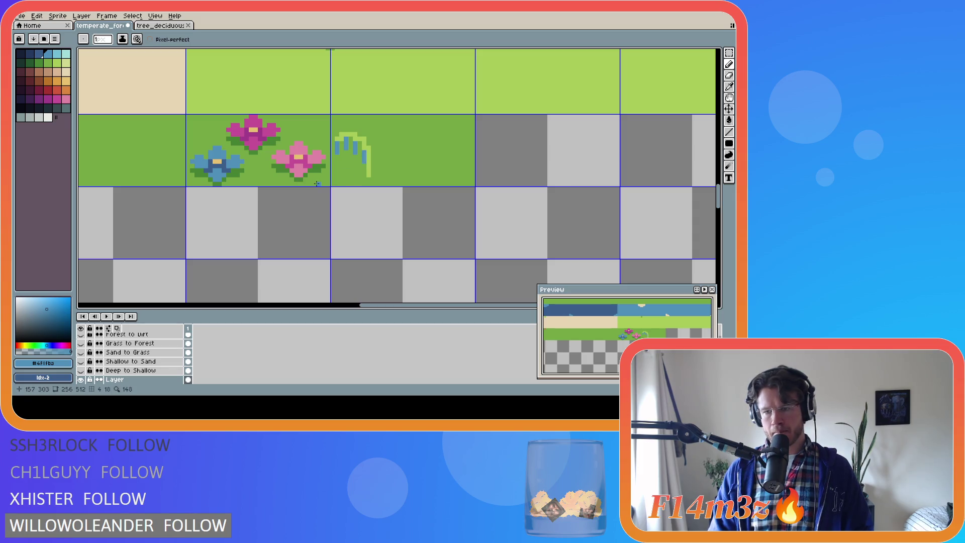
key(ctrl+z)
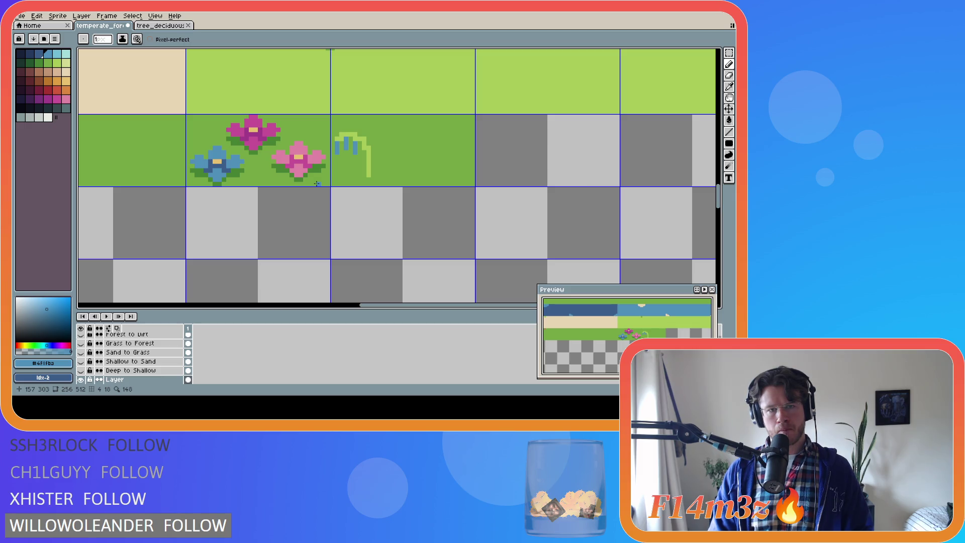
key(ctrl+z)
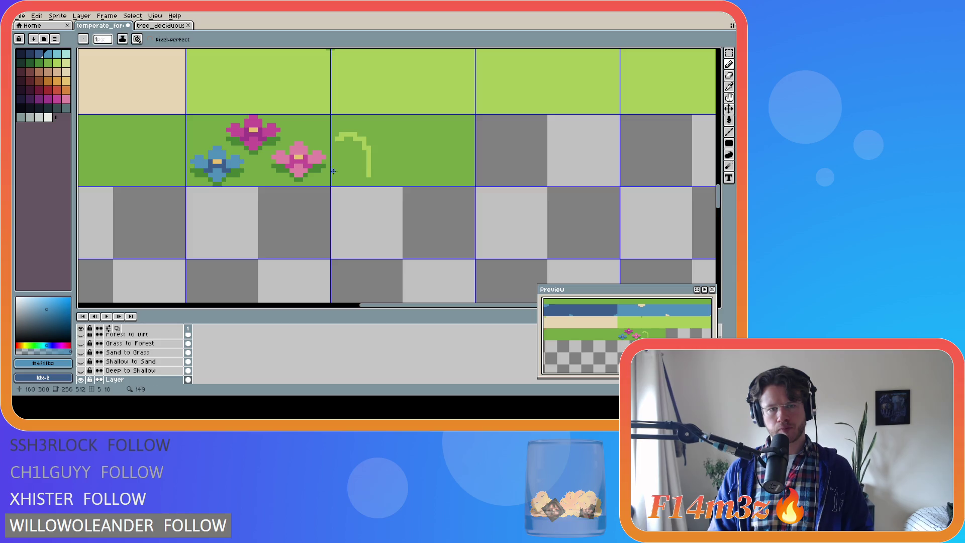
Step: Eyedrop the flower blue and try blue strokes down the stem, then undo them
alt+click(341, 144)
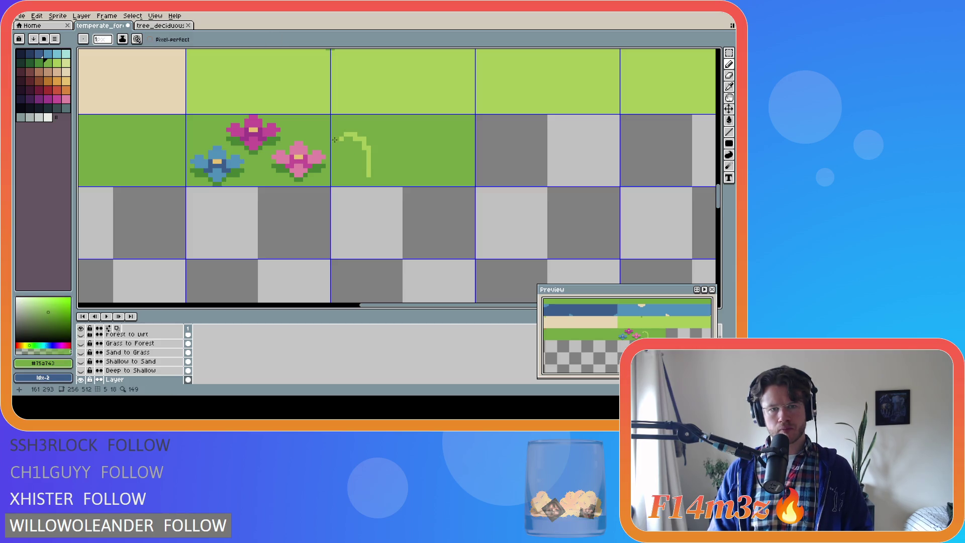
alt+click(350, 135)
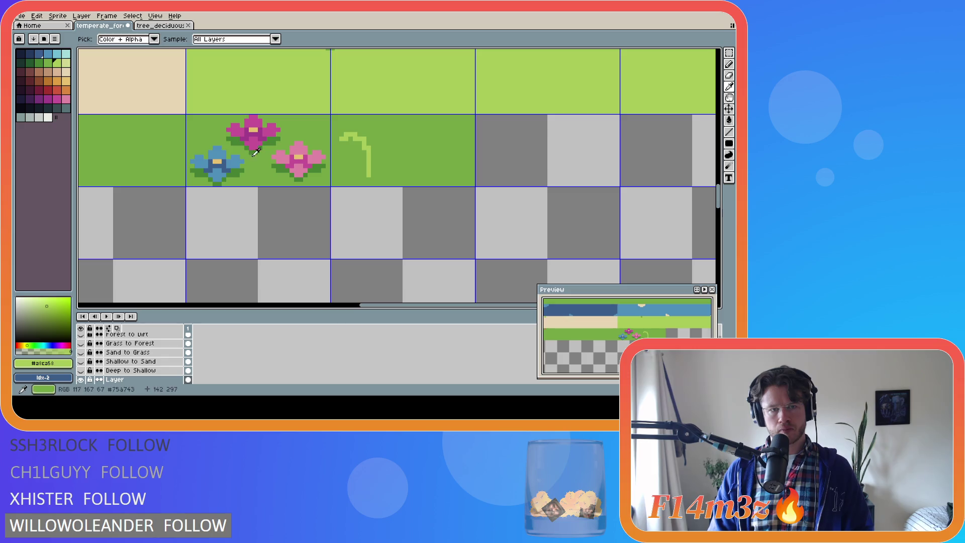
alt+click(341, 142)
mouse_move(342, 142)
mouse_down()
mouse_move(342, 153)
mouse_move(359, 150)
mouse_up()
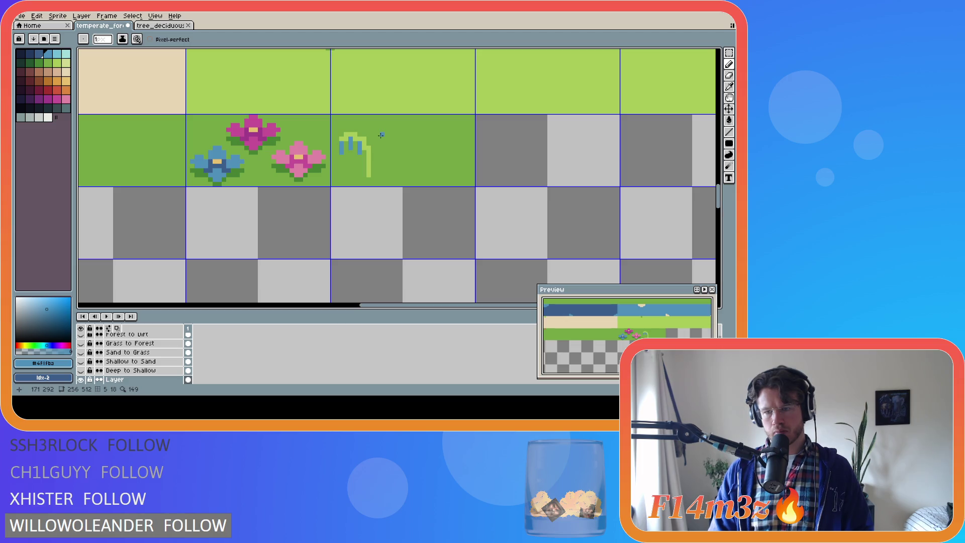
key(v)
key(ctrl+z)
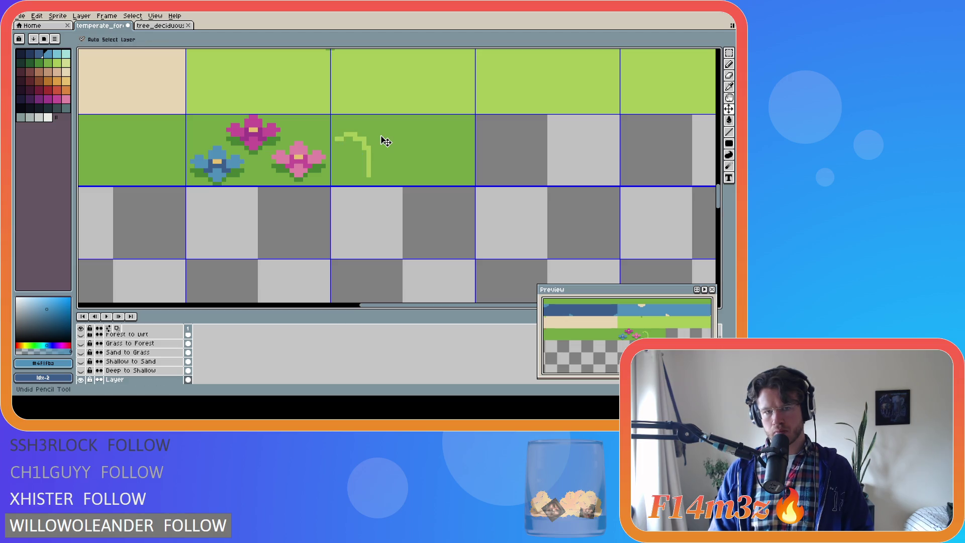
key(b)
drag(337, 143, 346, 150)
drag(355, 144, 355, 153)
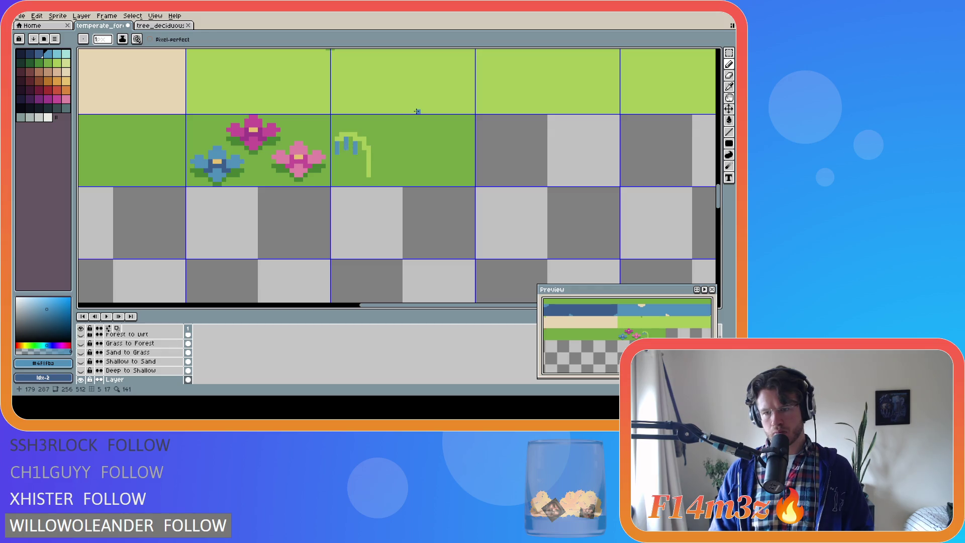
key(ctrl+z)
key(ctrl+z)
key(ctrl+z)
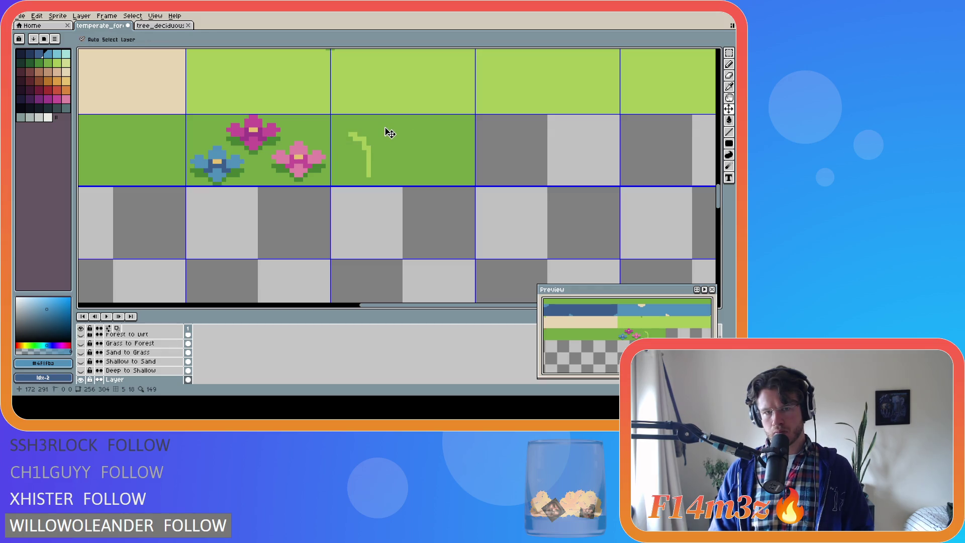
Step: Re-pick the flower blue and draw two short blue strokes under the green arch
alt+click(342, 137)
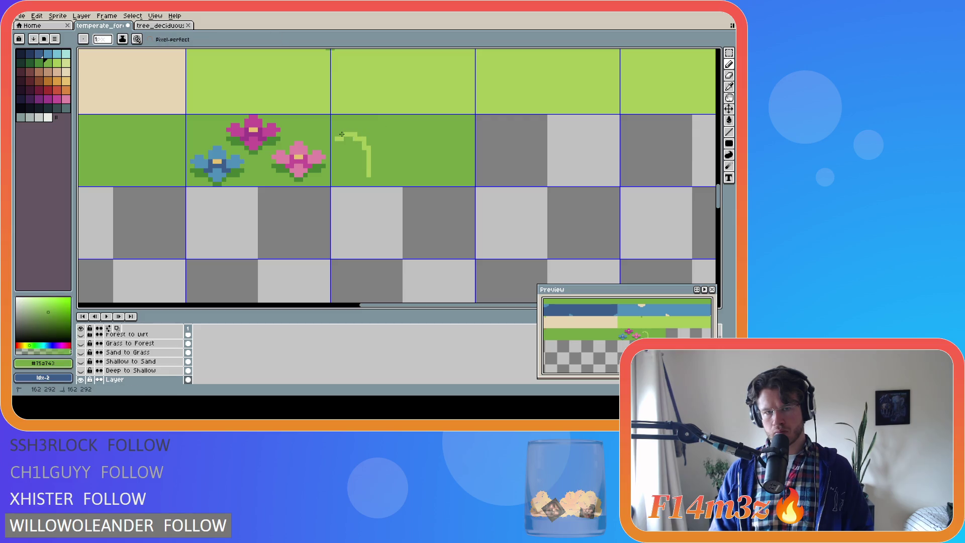
alt+click(344, 139)
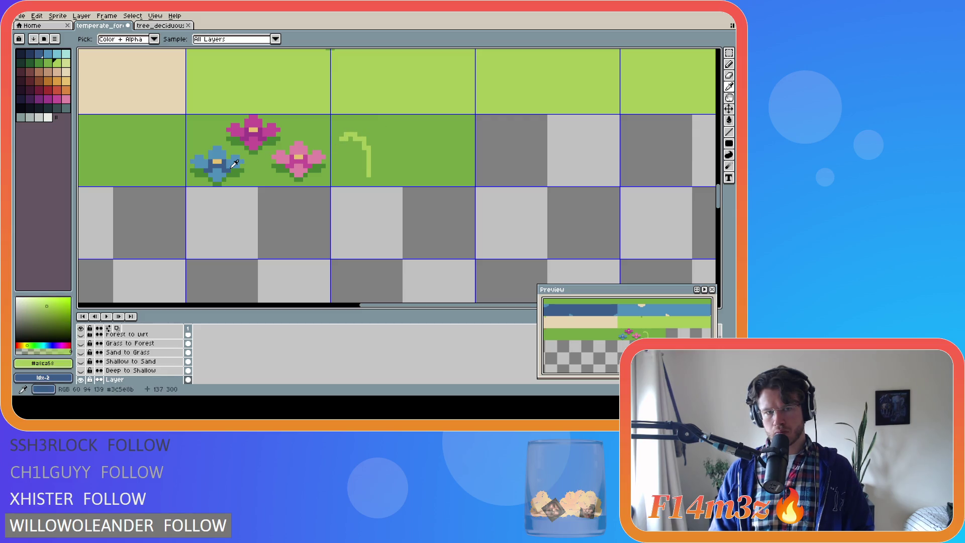
alt+click(341, 143)
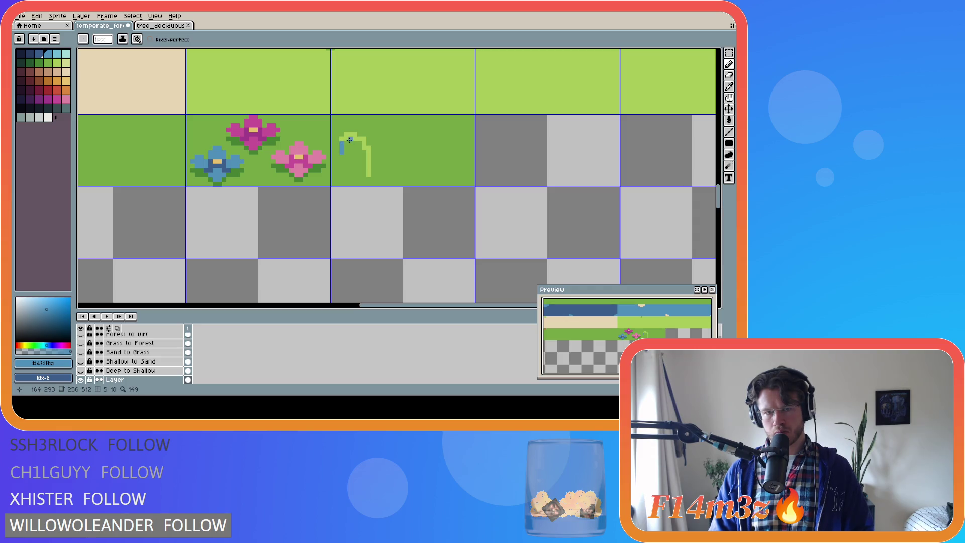
drag(351, 138, 358, 148)
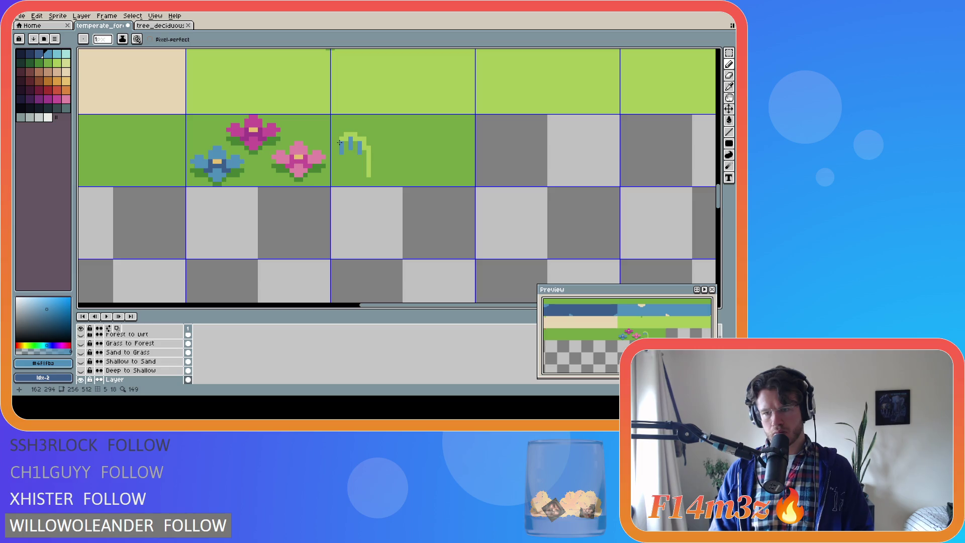
Step: Select the sprout by colour and drag copies rightward, then cancel and undo them
key(w)
click(342, 136)
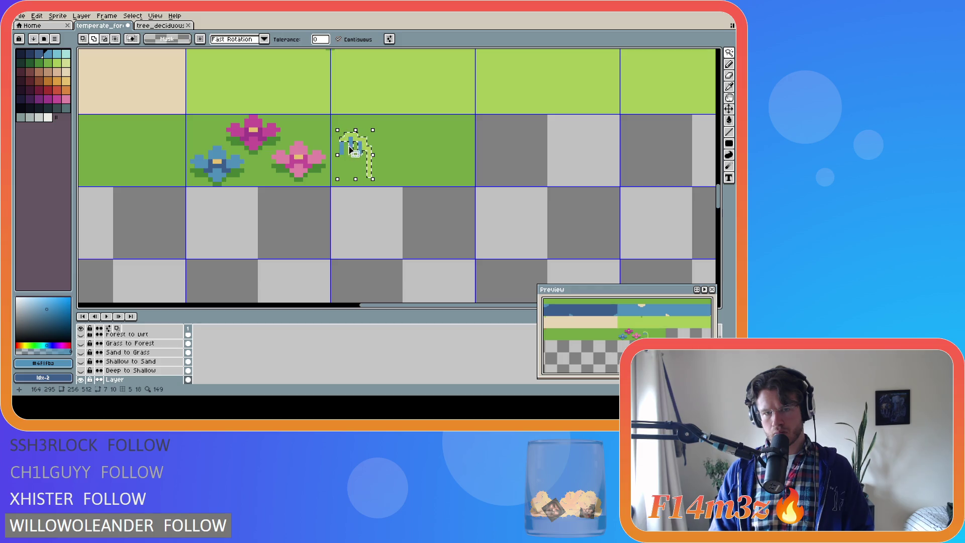
click(347, 150)
drag(347, 151, 400, 141)
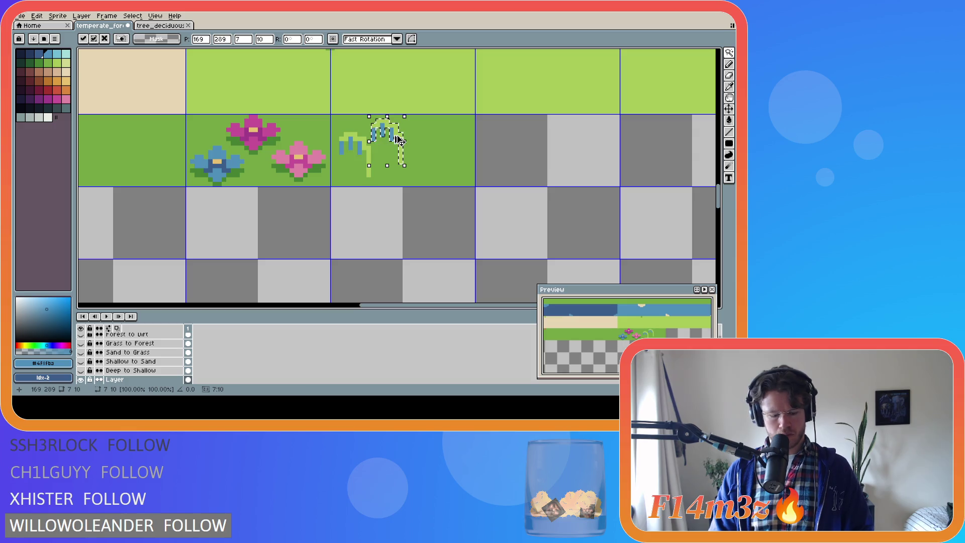
mouse_move(397, 139)
mouse_down()
mouse_move(437, 153)
mouse_move(468, 139)
mouse_up()
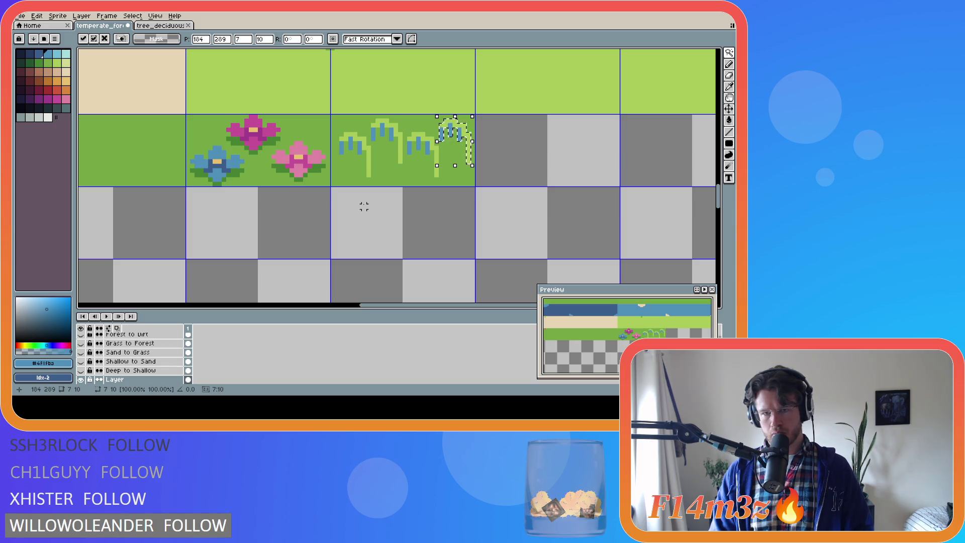
key(Escape)
key(ctrl+z)
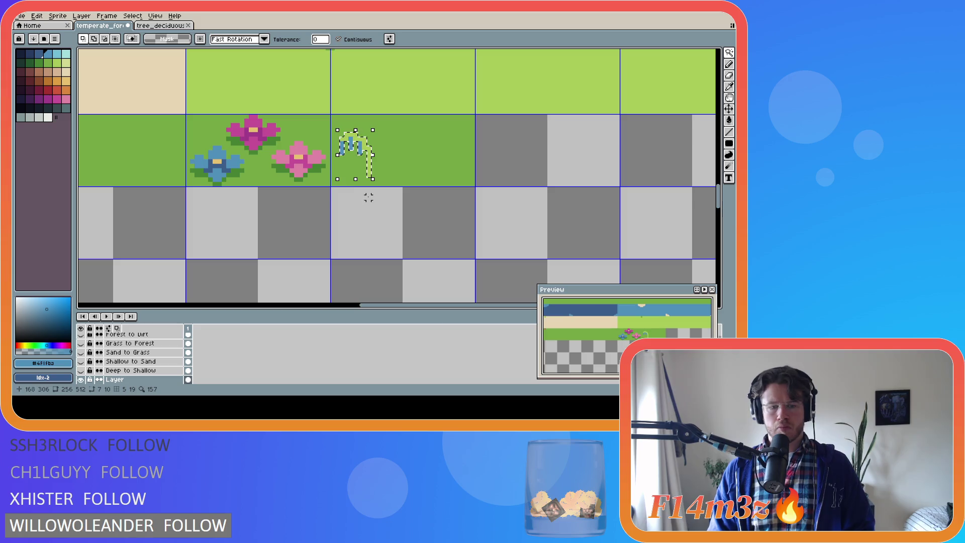
Step: Place stem copies across the tile's right side, commit, and undo the accidental black fill
click(375, 146)
key(Return)
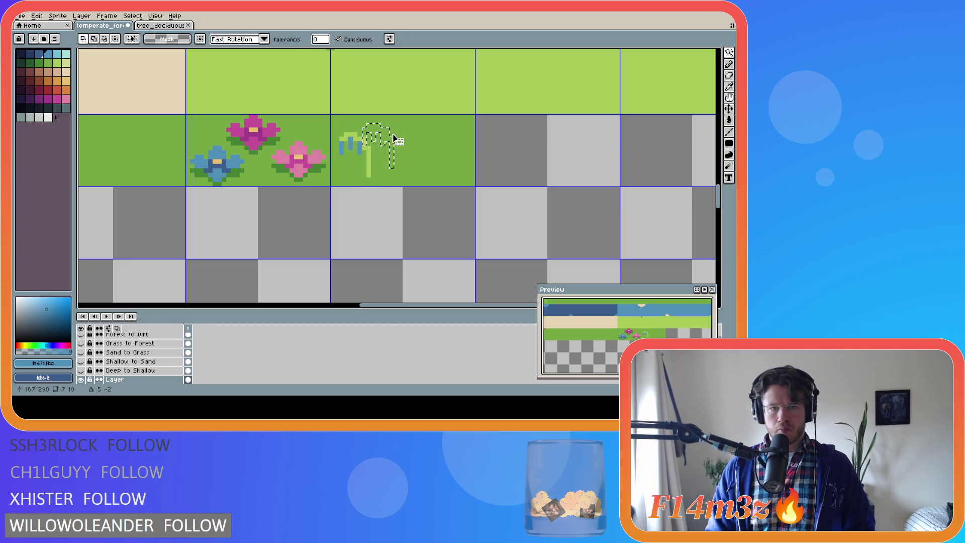
drag(369, 151, 392, 139)
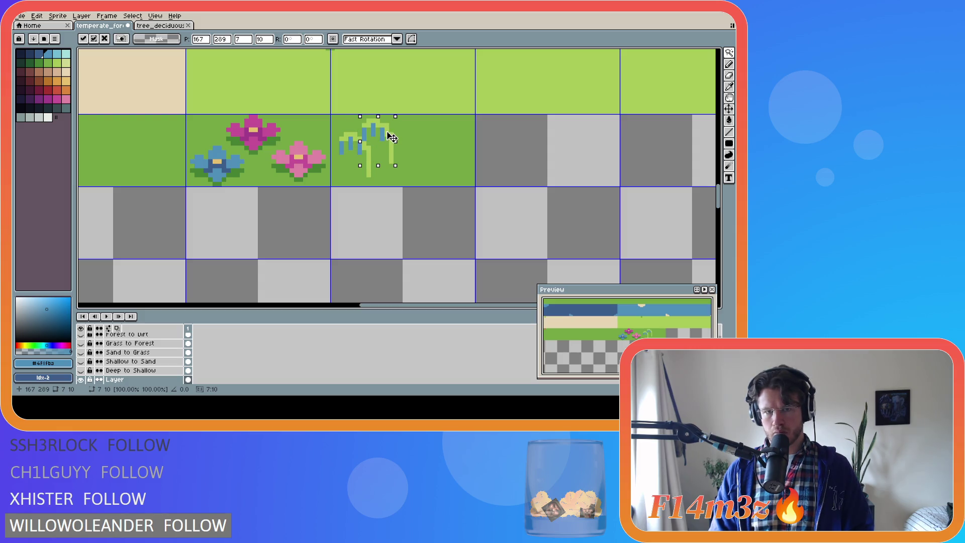
drag(392, 138, 417, 156)
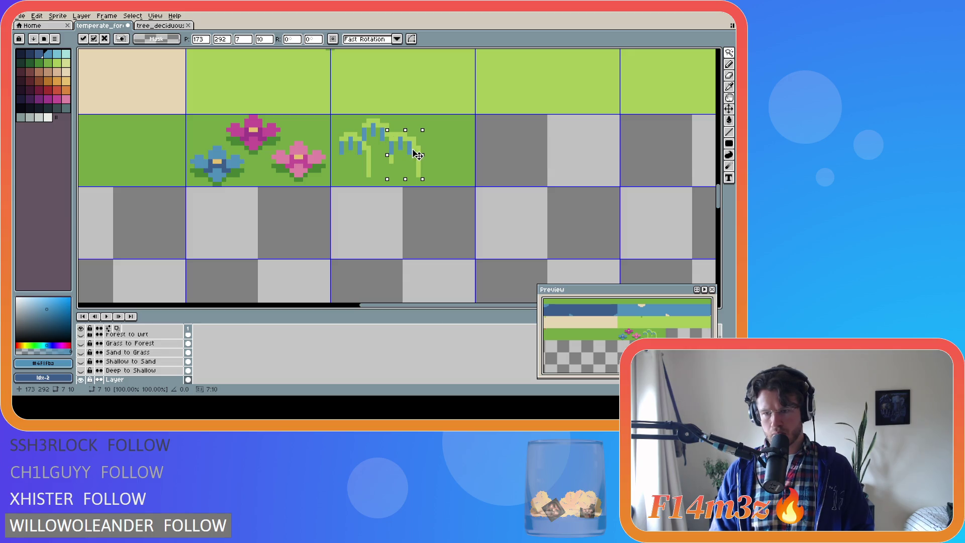
drag(415, 154, 413, 157)
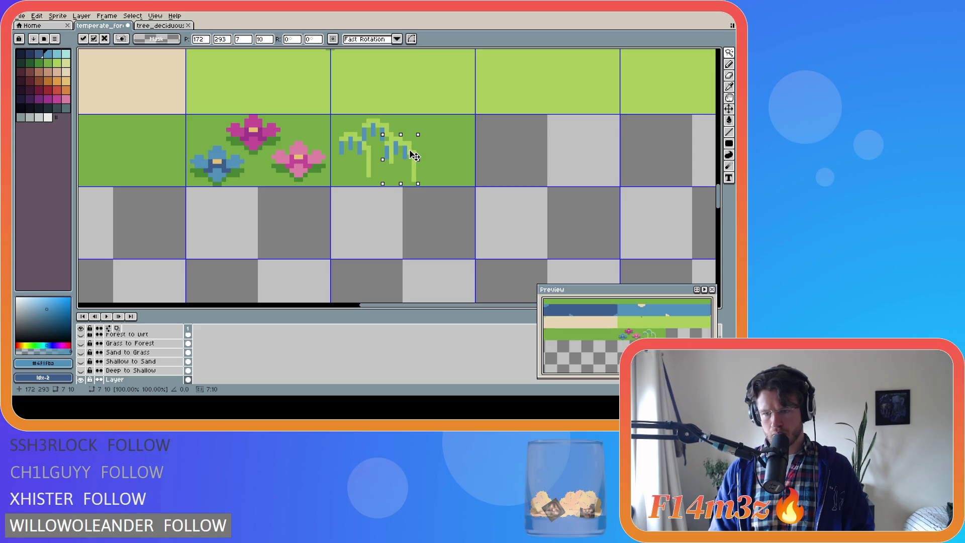
drag(414, 157, 410, 157)
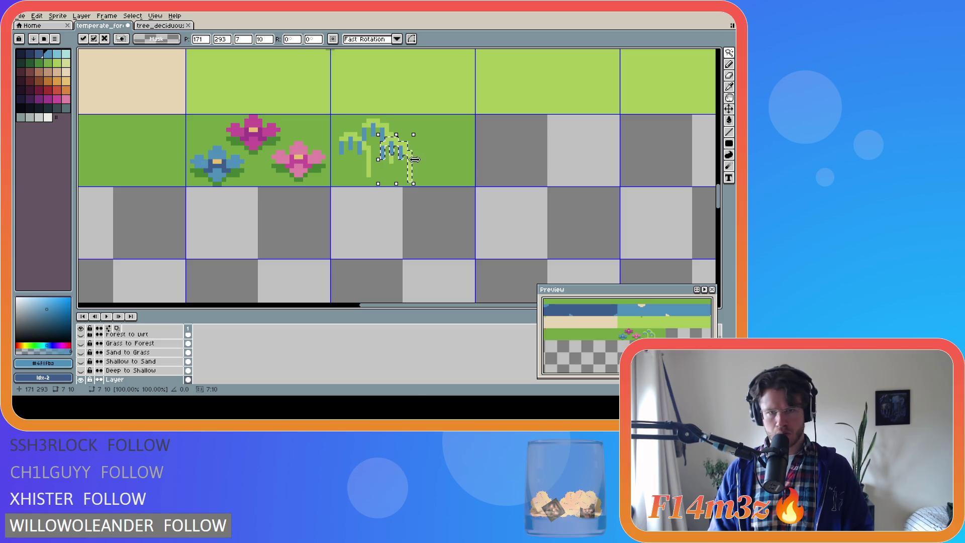
drag(411, 156, 434, 147)
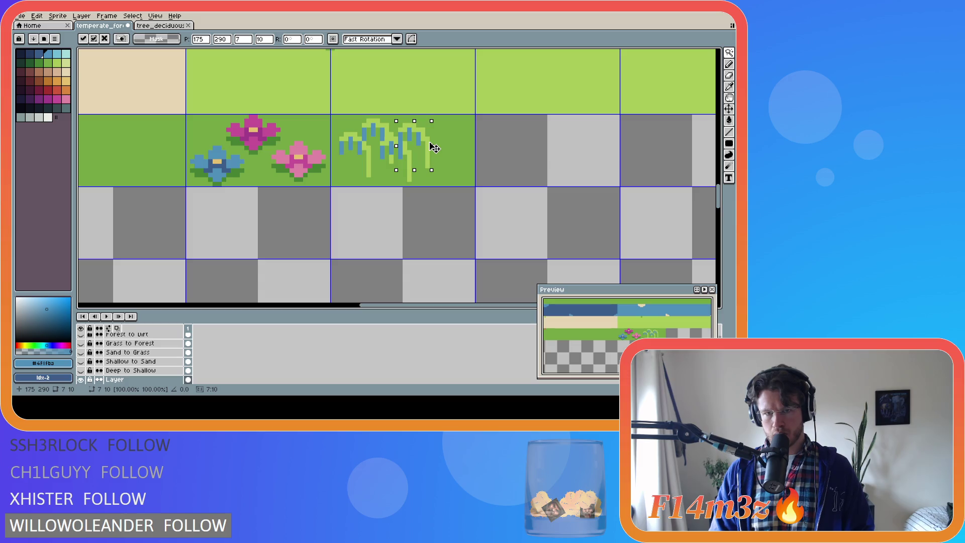
drag(434, 147, 455, 157)
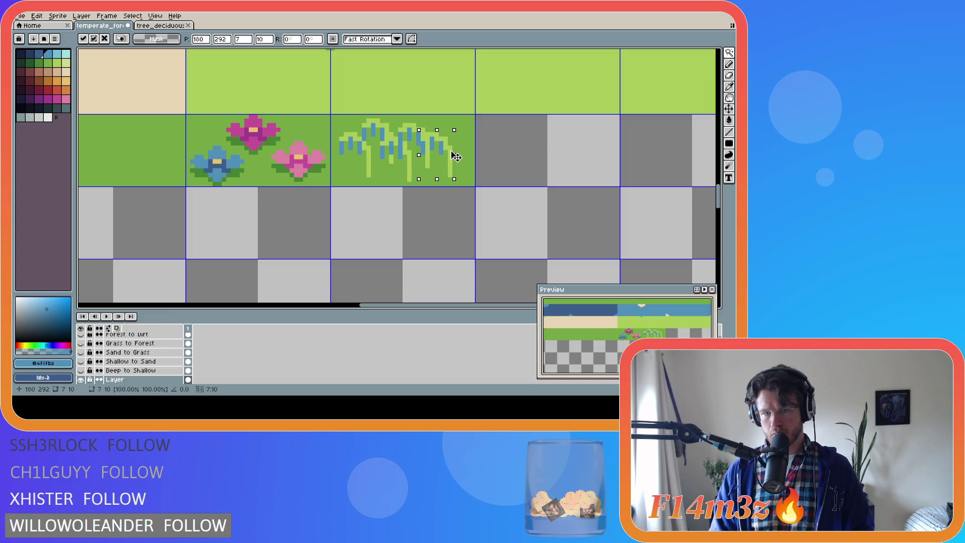
click(470, 150)
key(ctrl+z)
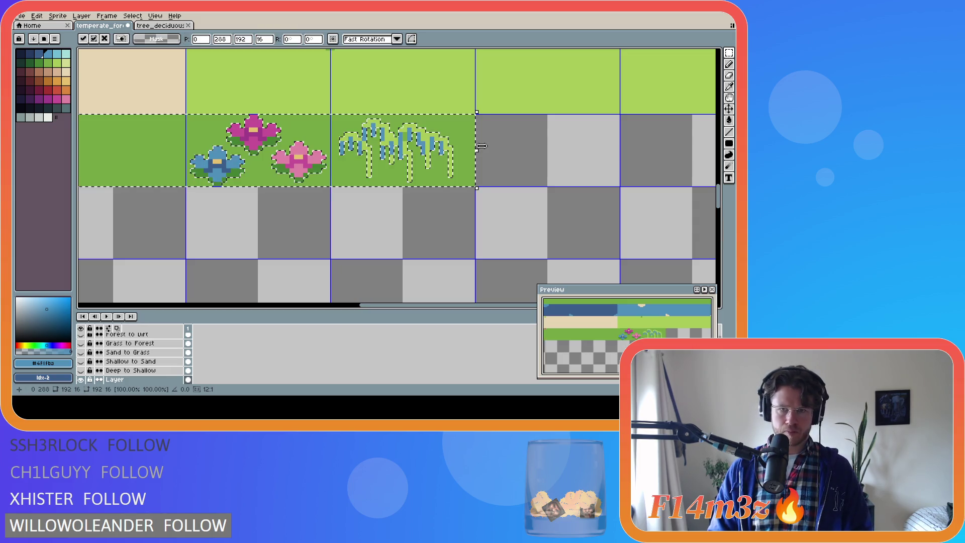
Step: Deselect the sprouts, sample the tile green, and set the pencil colour to light green #a8ca58
click(490, 147)
alt+click(414, 147)
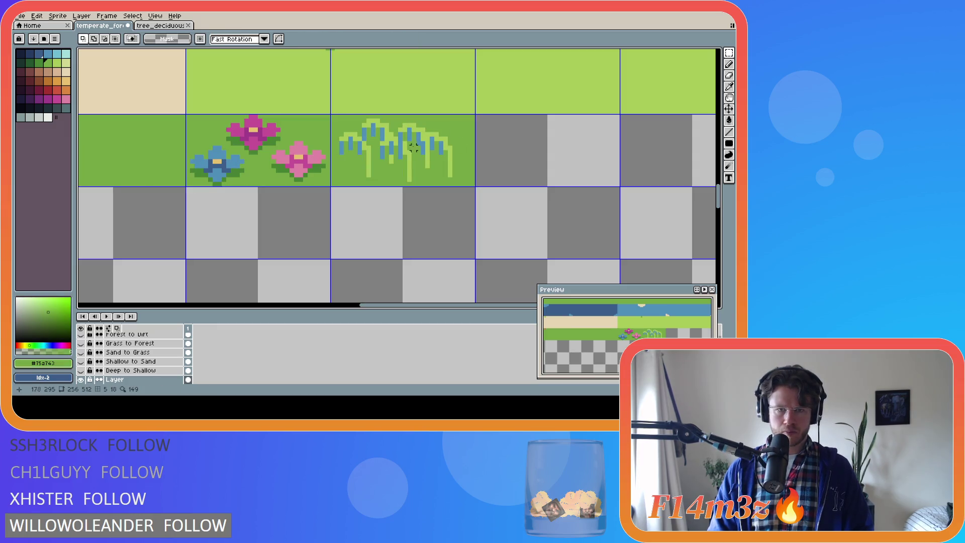
key(b)
alt+click(364, 138)
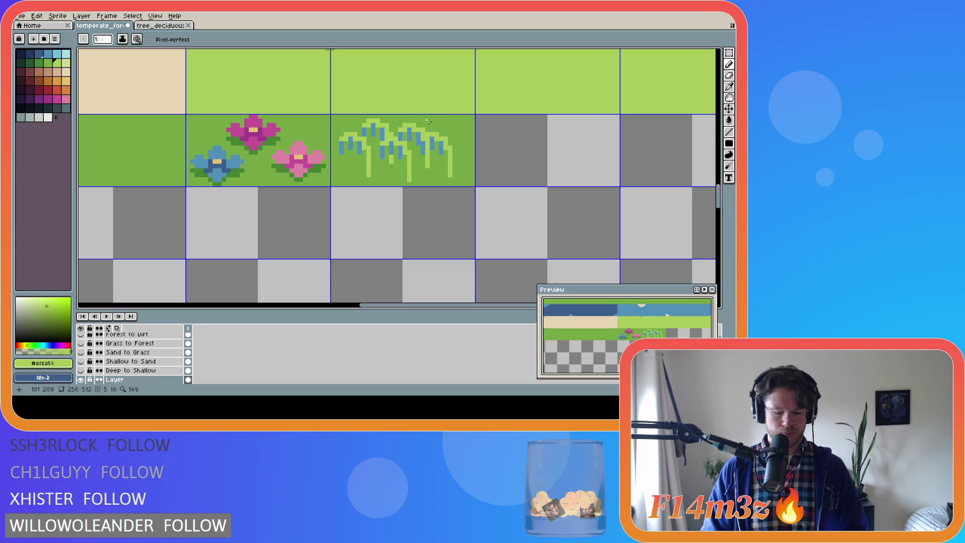
Step: Shift the grass patch one pixel right and fill the exposed left column green
key(m)
mouse_move(341, 121)
mouse_down()
mouse_move(454, 184)
mouse_move(418, 161)
mouse_up()
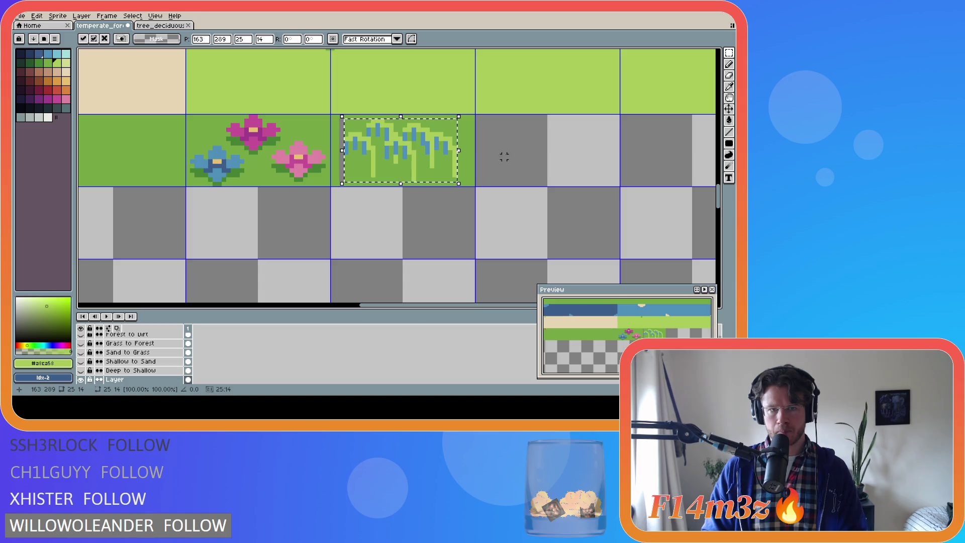
key(Return)
key(ctrl+d)
key(g)
click(341, 152)
Step: Test short blue rows on both sides of the grass, undo them, and save temperate_forest.ase
alt+click(346, 150)
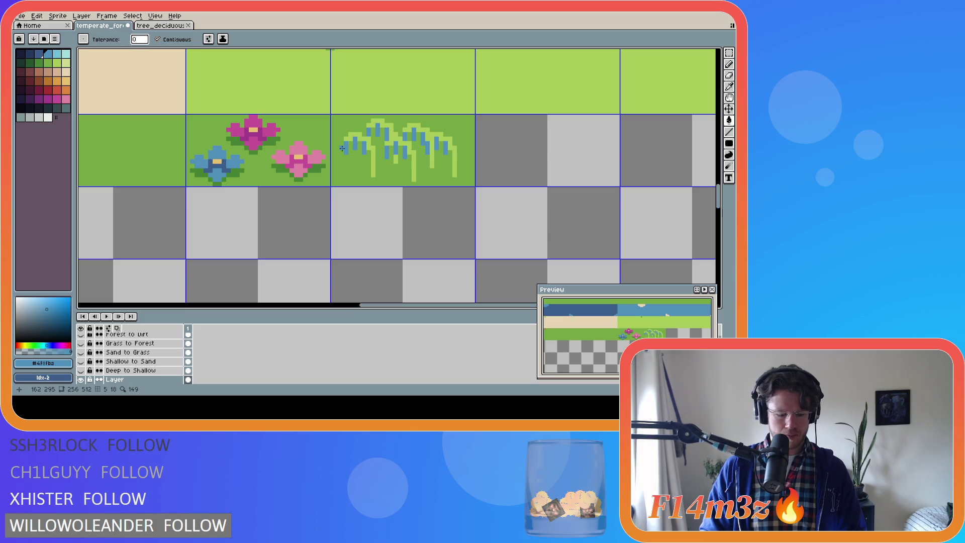
key(b)
drag(342, 147, 334, 147)
key(v)
key(ctrl+z)
key(b)
drag(457, 148, 468, 148)
key(ctrl+z)
key(v)
key(ctrl+s)
key(b)
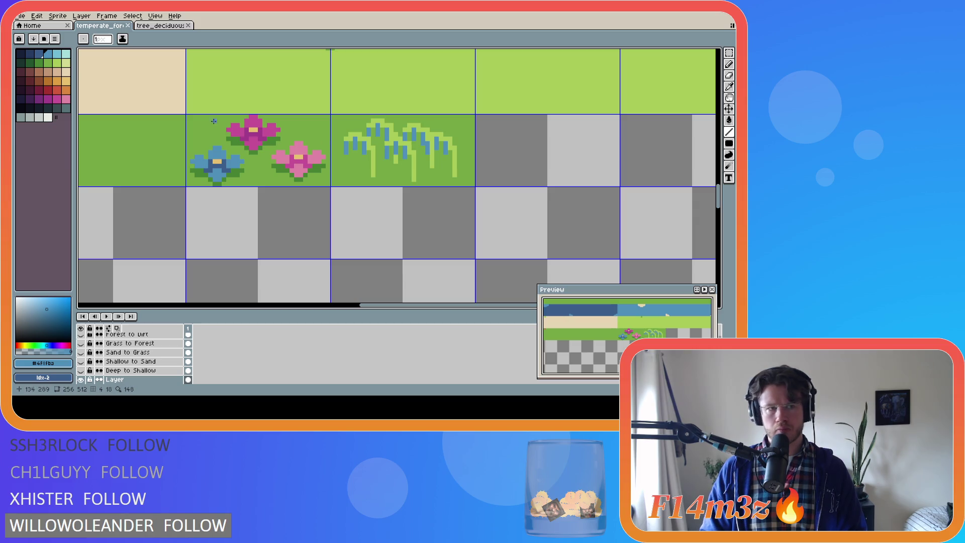
alt+click(322, 131)
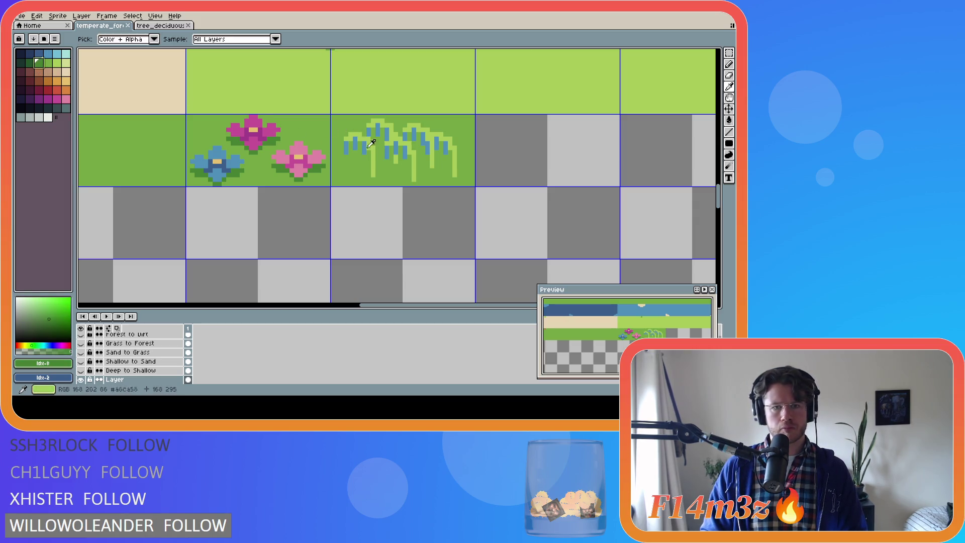
key(g)
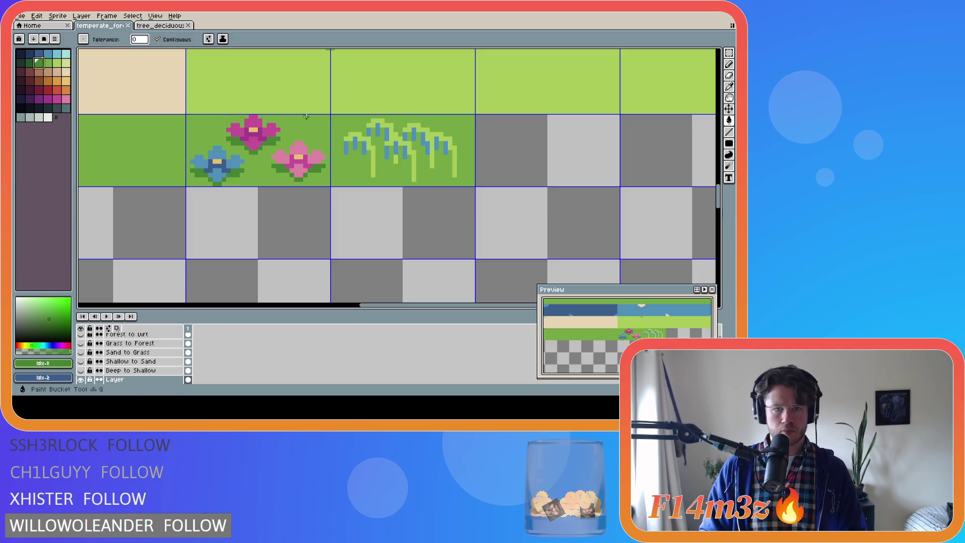
click(365, 135)
click(413, 148)
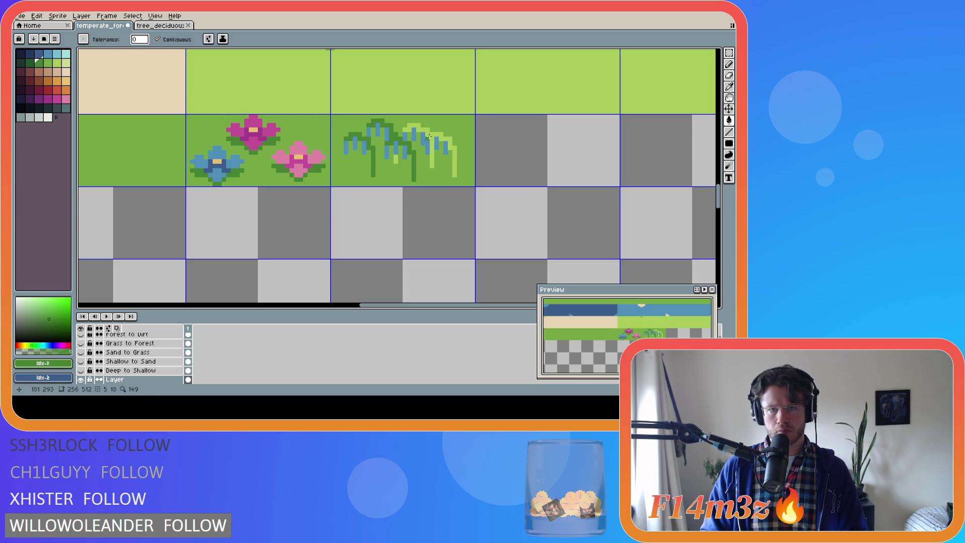
click(396, 161)
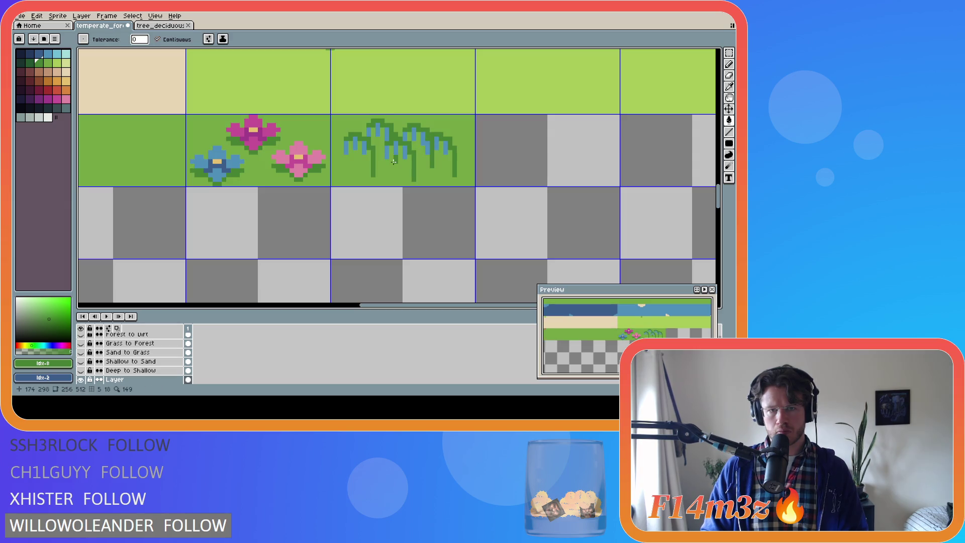
key(ctrl+z)
key(ctrl+z)
key(ctrl+z)
key(ctrl+s)
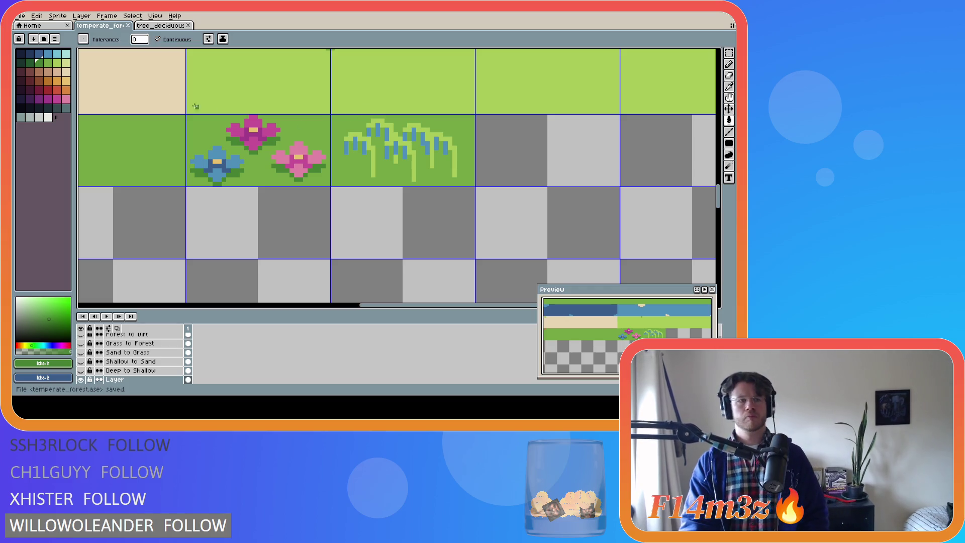
click(39, 53)
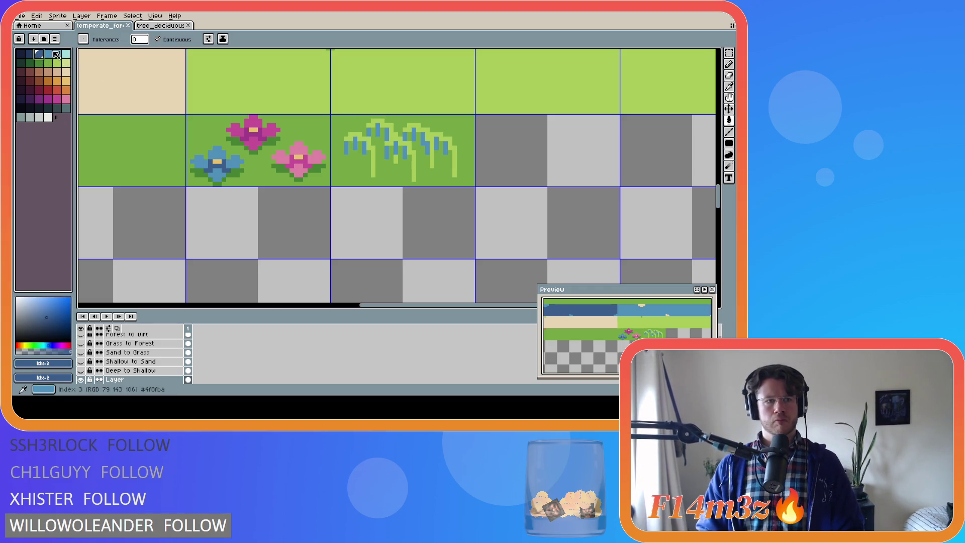
click(48, 53)
click(344, 151)
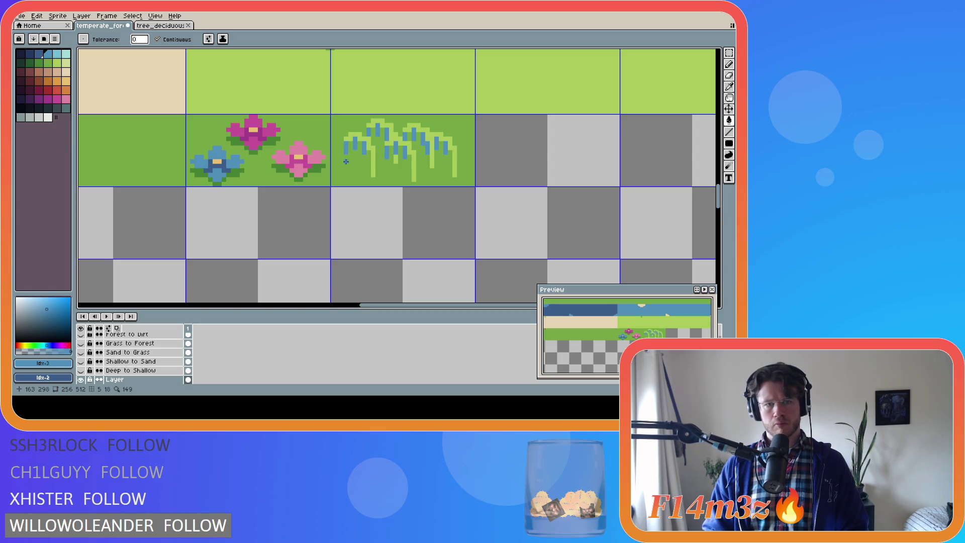
key(bracketright)
click(345, 149)
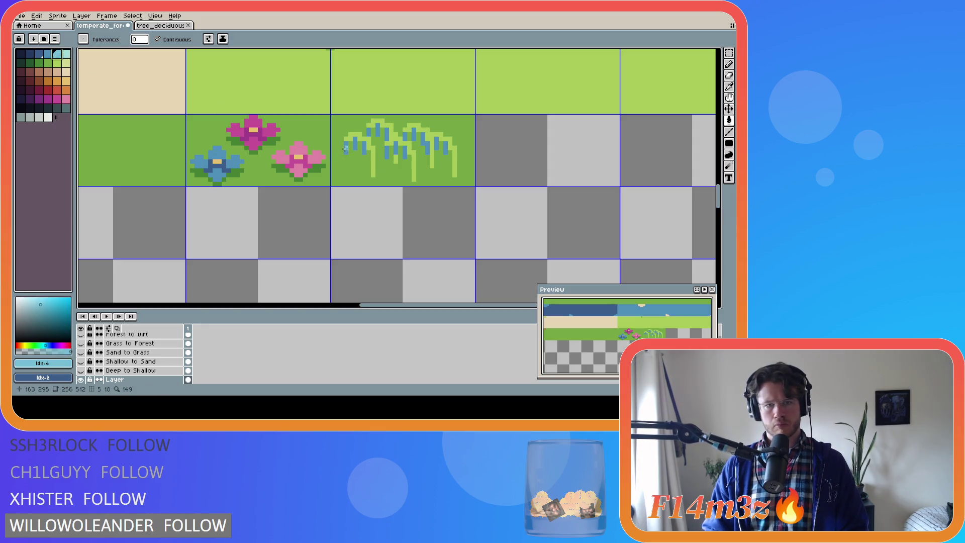
click(356, 144)
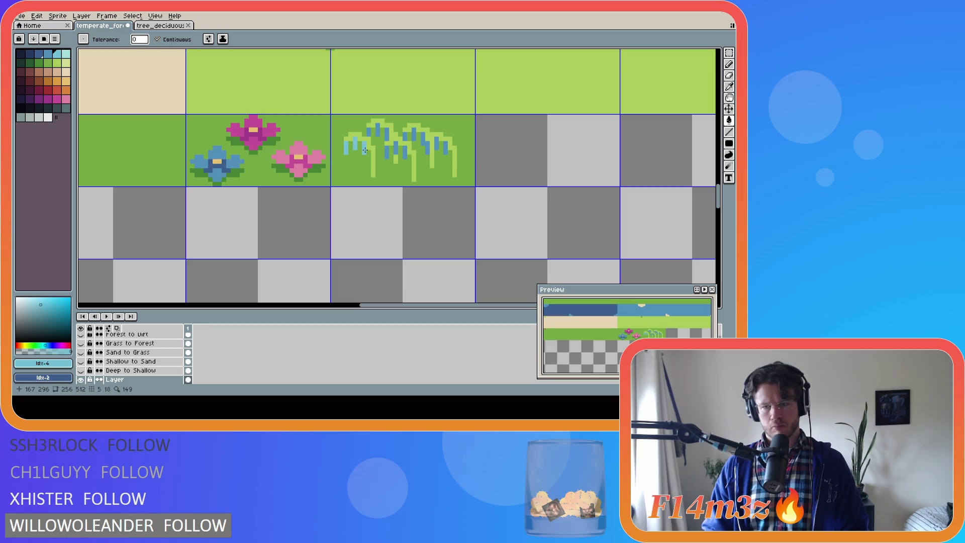
key(ctrl+z)
key(ctrl+z)
key(ctrl+s)
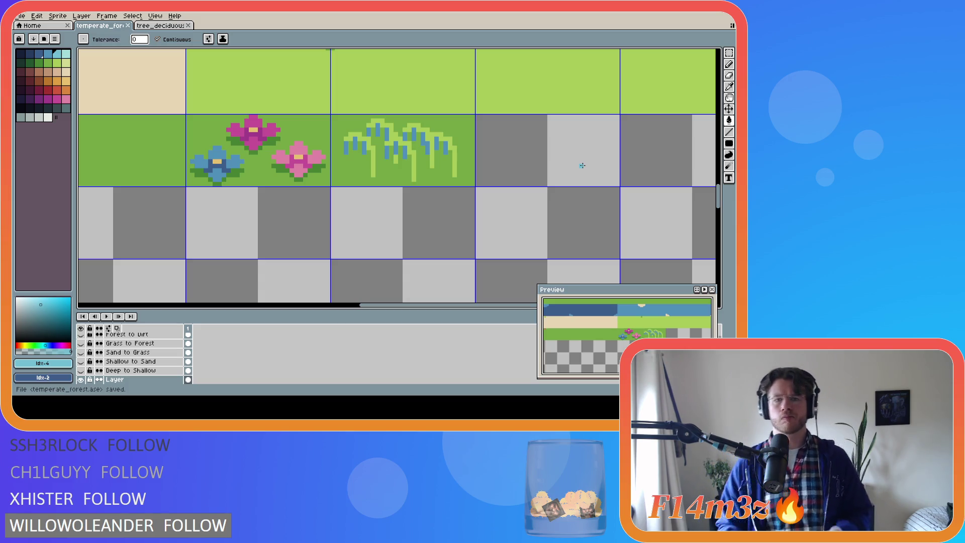
key(ctrl+z)
key(ctrl+z)
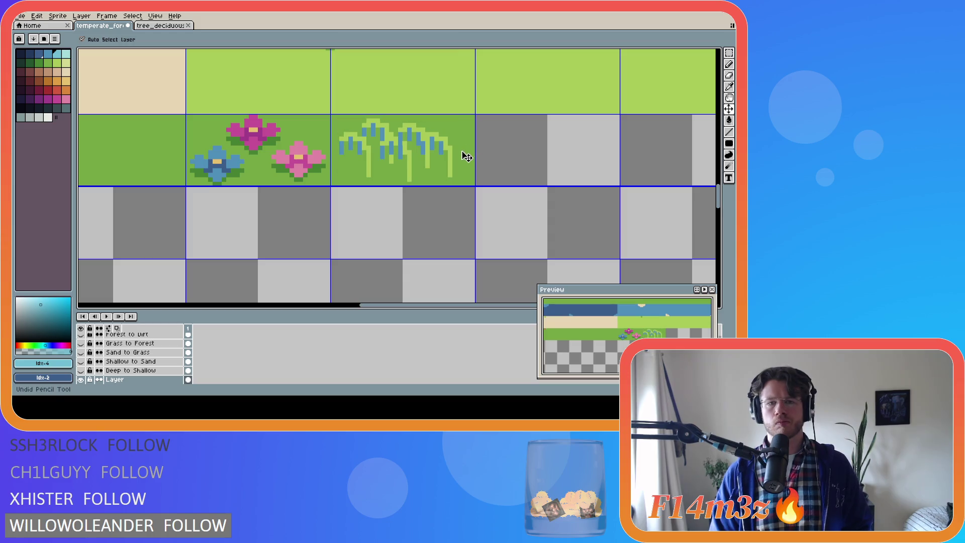
Step: Move the selected right-hand sprouts up and right, trying several positions across the tile
key(ctrl+z)
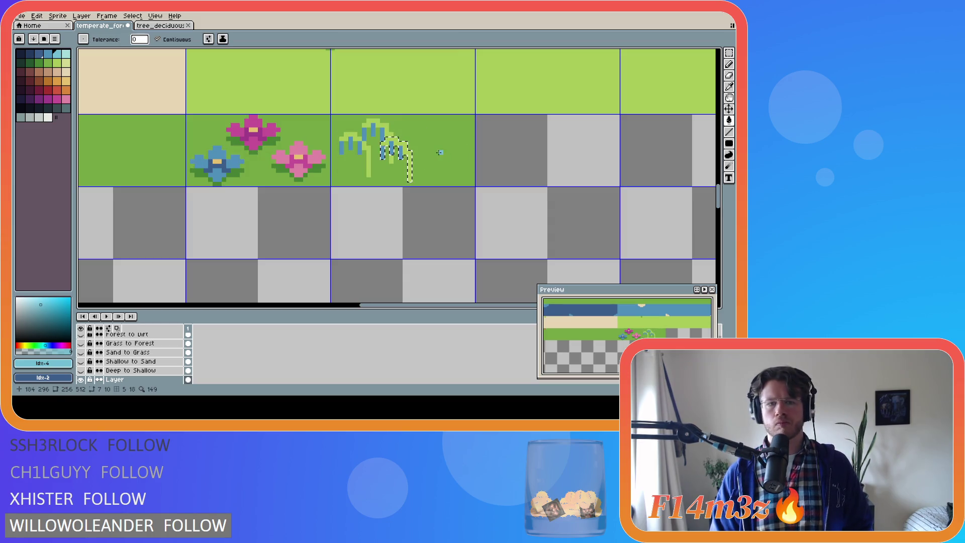
click(408, 155)
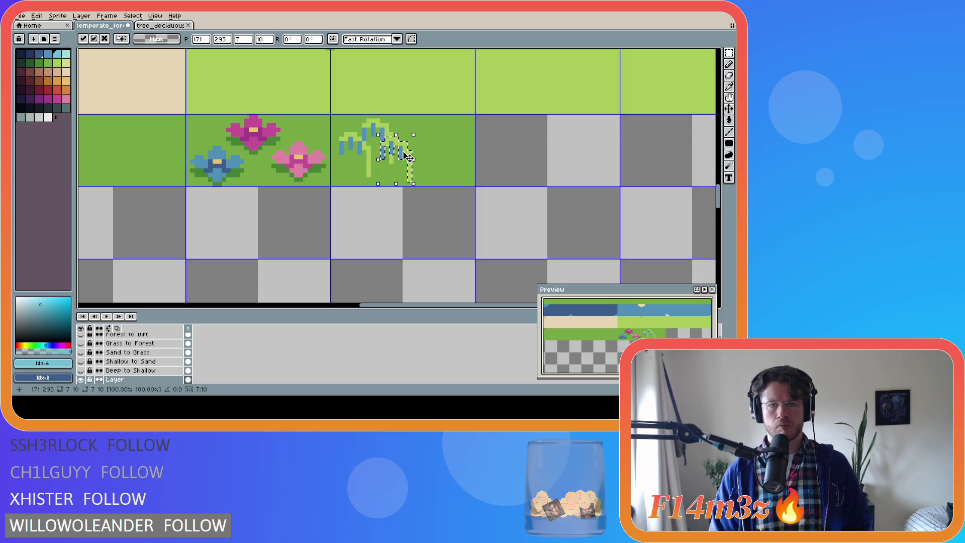
drag(409, 157, 429, 138)
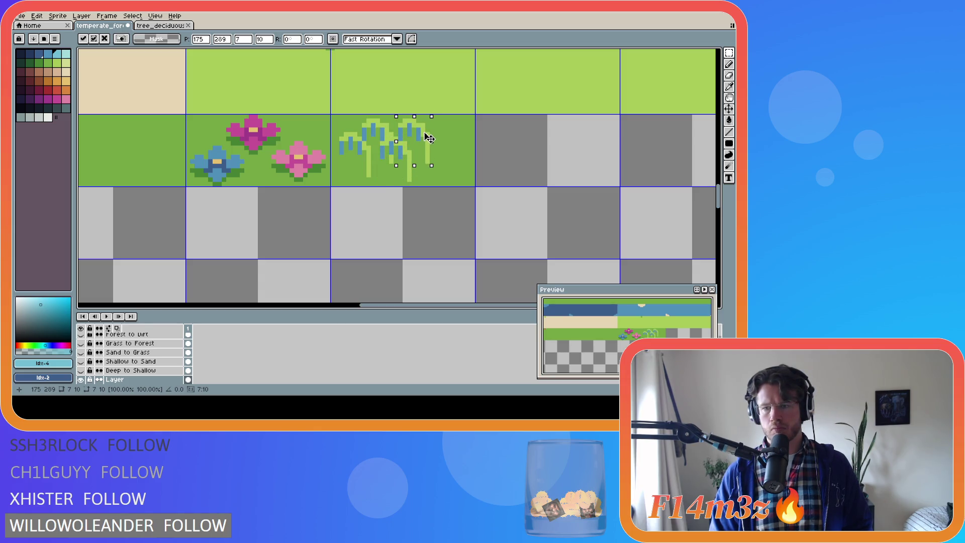
mouse_move(430, 139)
mouse_down()
mouse_move(413, 161)
mouse_move(463, 143)
mouse_up()
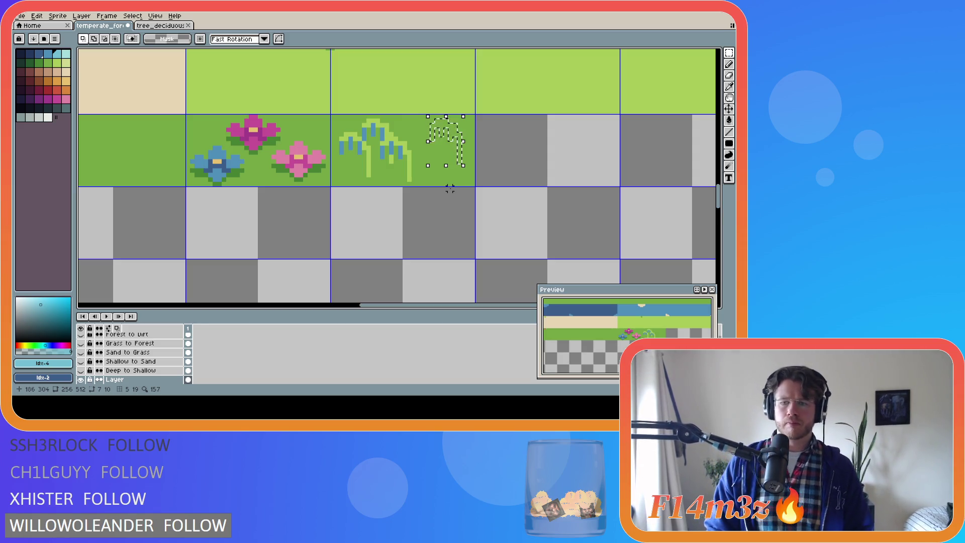
key(ctrl+z)
click(418, 158)
drag(419, 158, 432, 146)
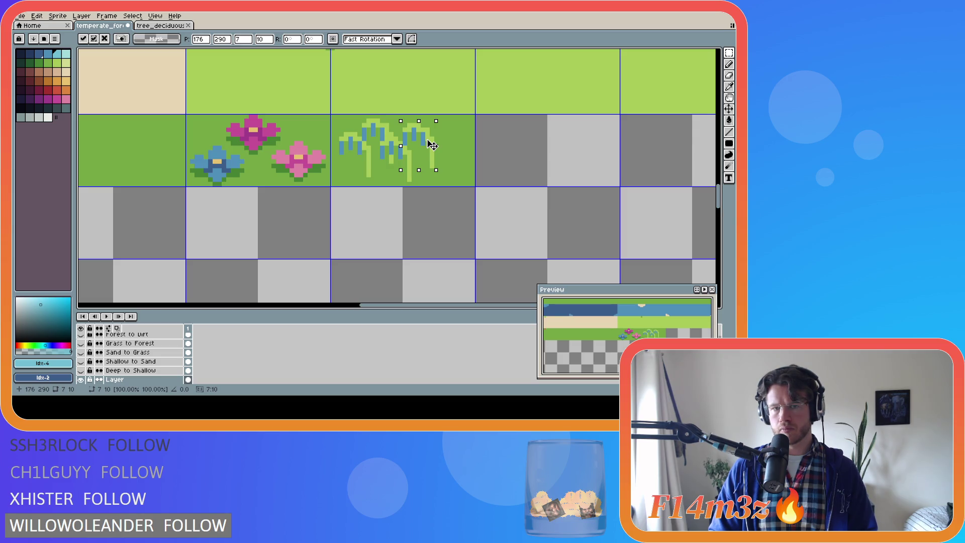
drag(432, 146, 427, 145)
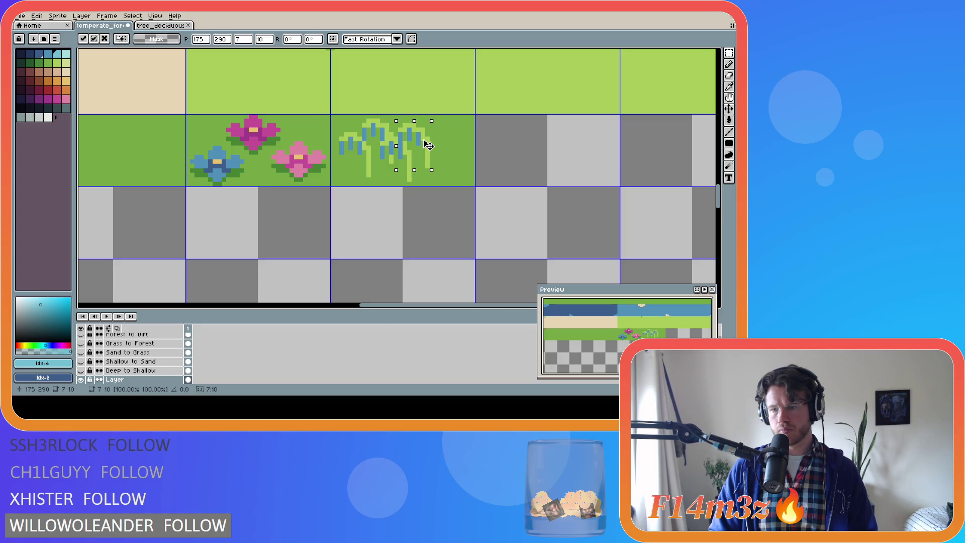
drag(428, 145, 431, 145)
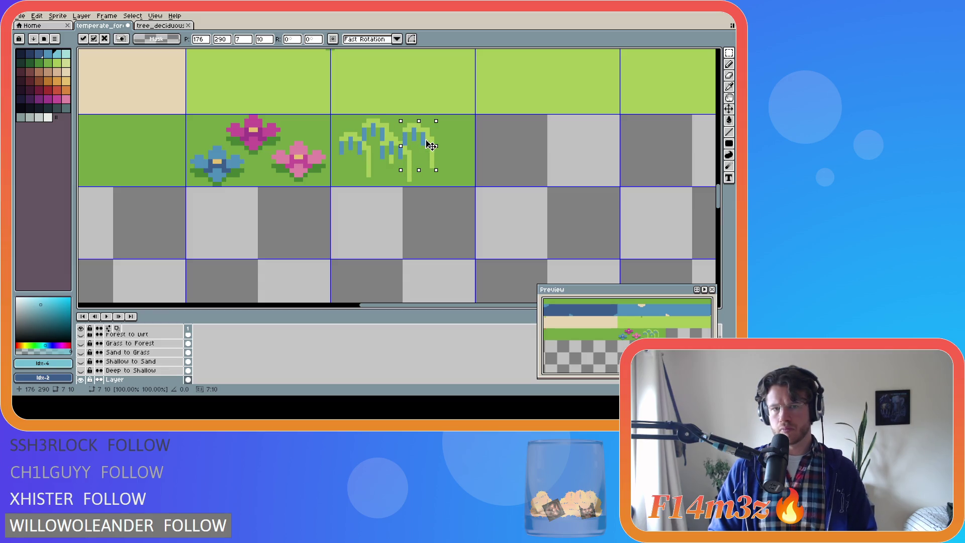
drag(431, 145, 459, 155)
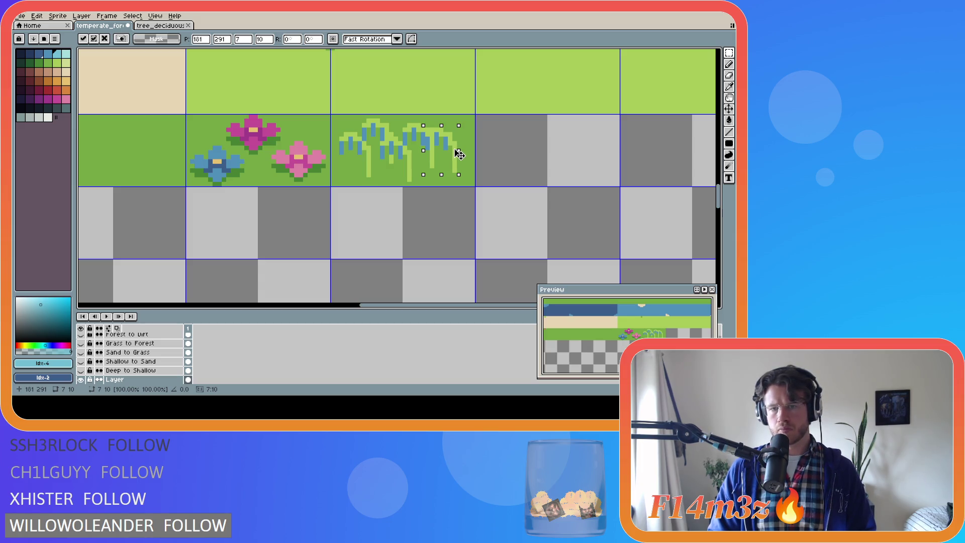
Step: Return the clump, nudge it pixel by pixel into its final spot, and commit it
key(Return)
key(ctrl+z)
drag(416, 159, 437, 141)
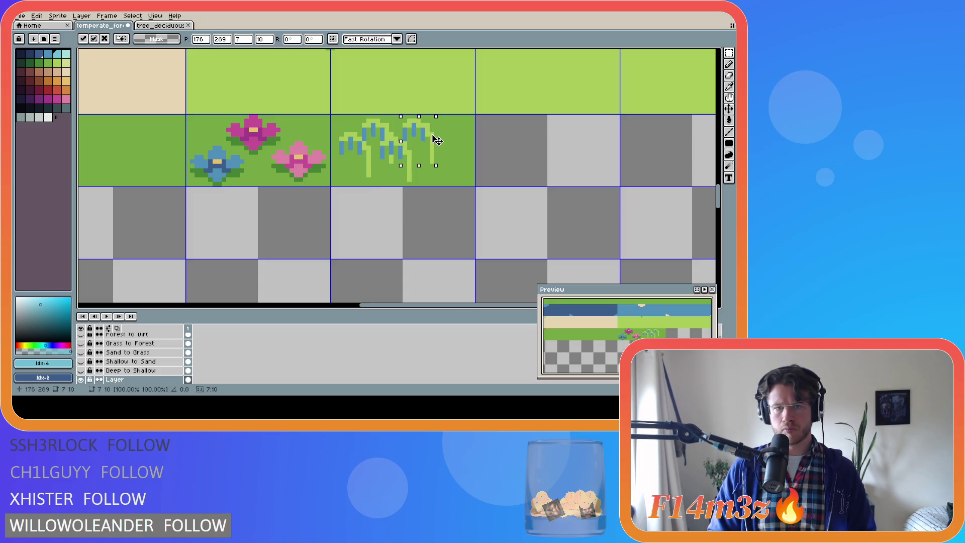
drag(437, 141, 460, 157)
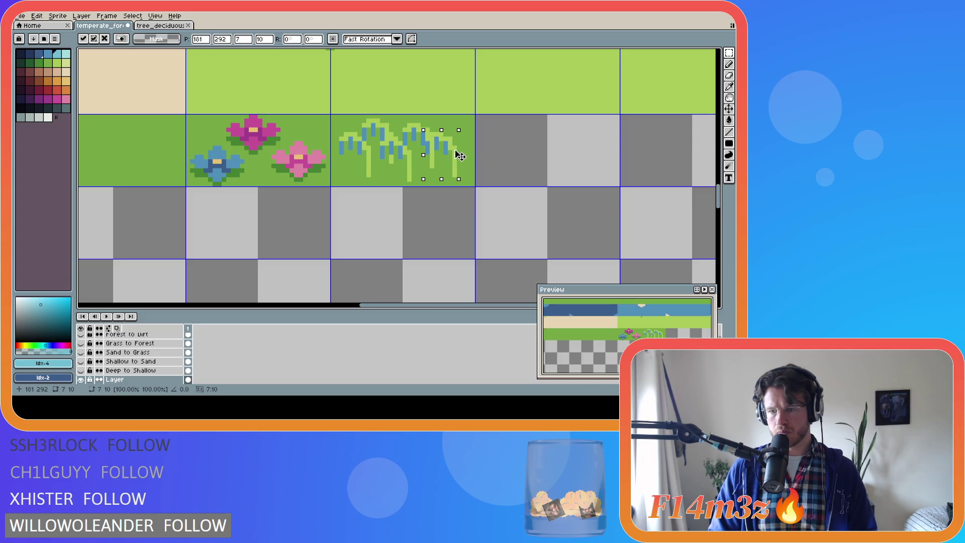
drag(461, 156, 459, 156)
drag(459, 157, 460, 161)
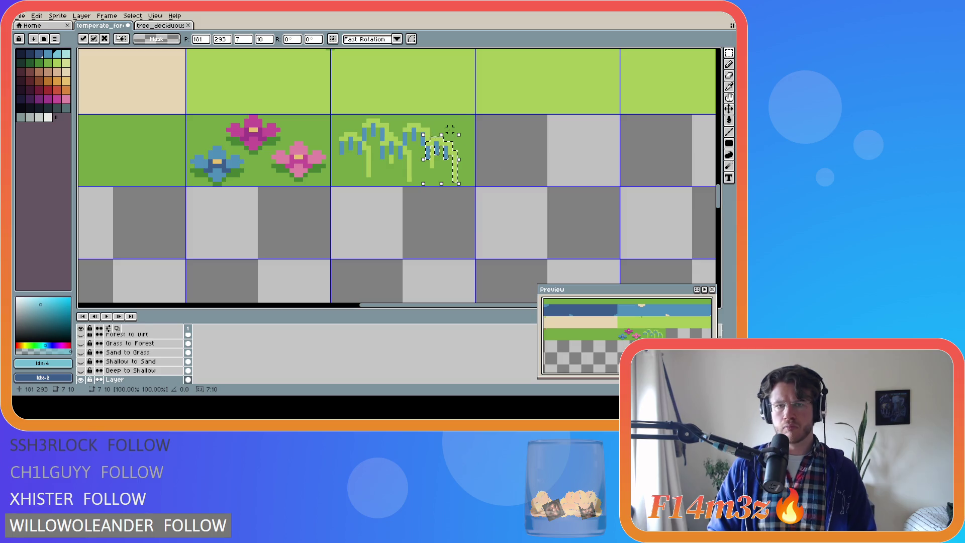
click(462, 121)
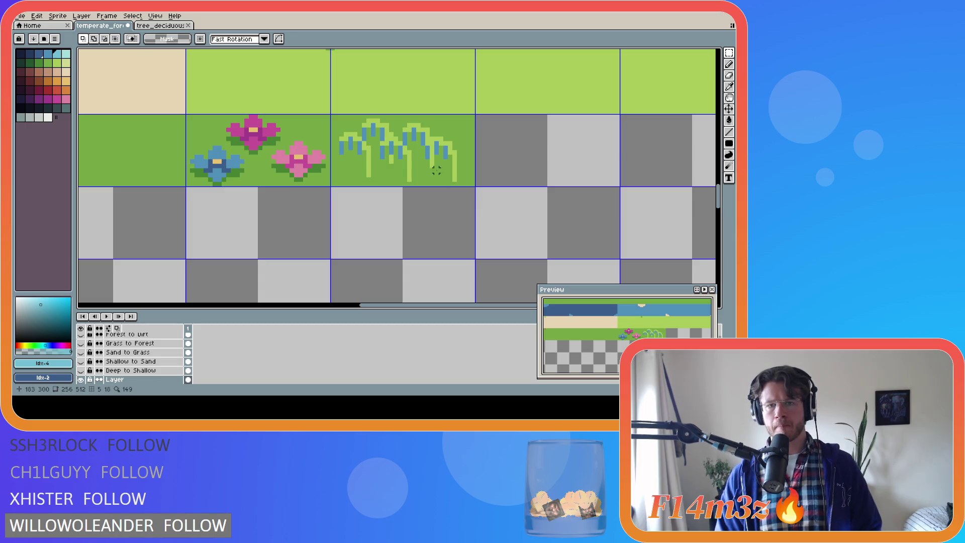
Step: Pick the willow's light green and save the tileset
key(i)
click(362, 145)
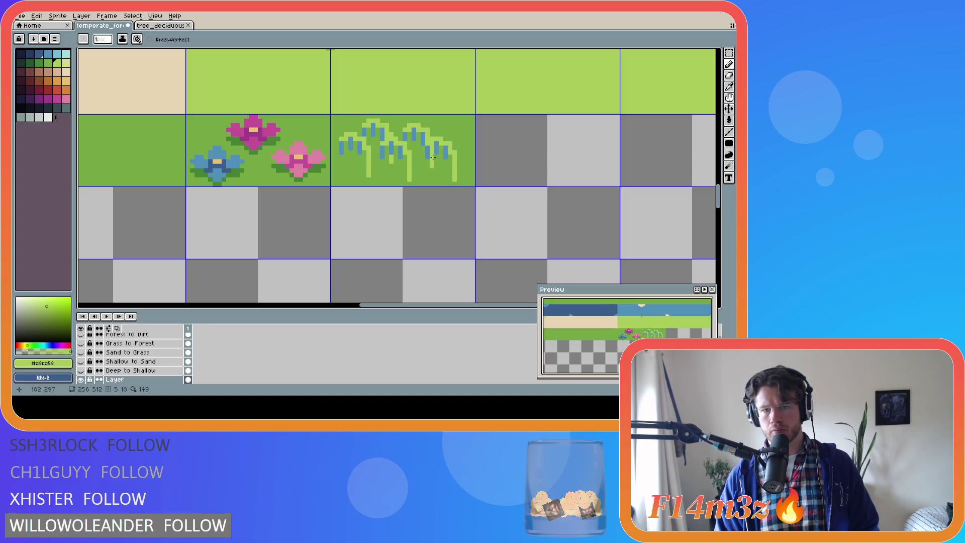
key(ctrl+s)
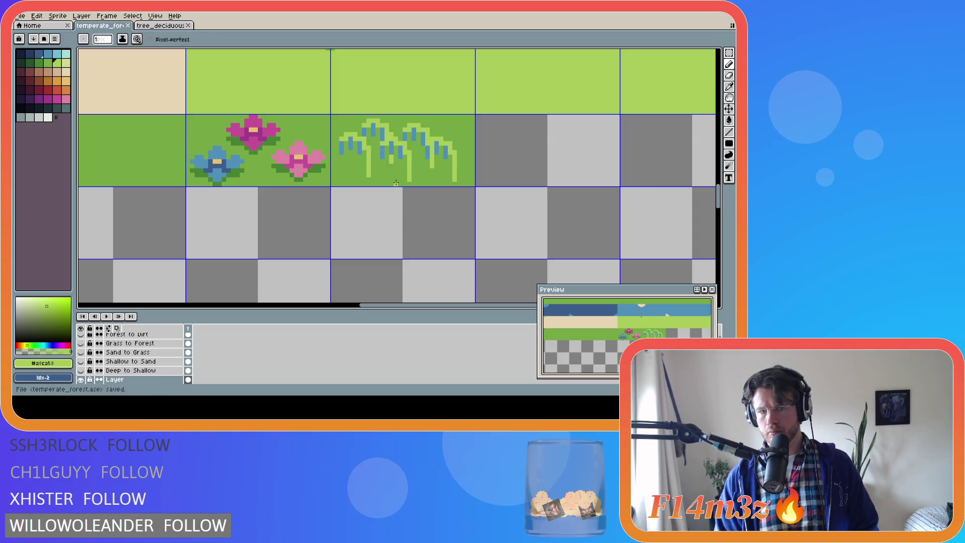
Step: Pick the flower's dark leaf green #468232 and test shading pixels at the stem bases, undoing one
key(i)
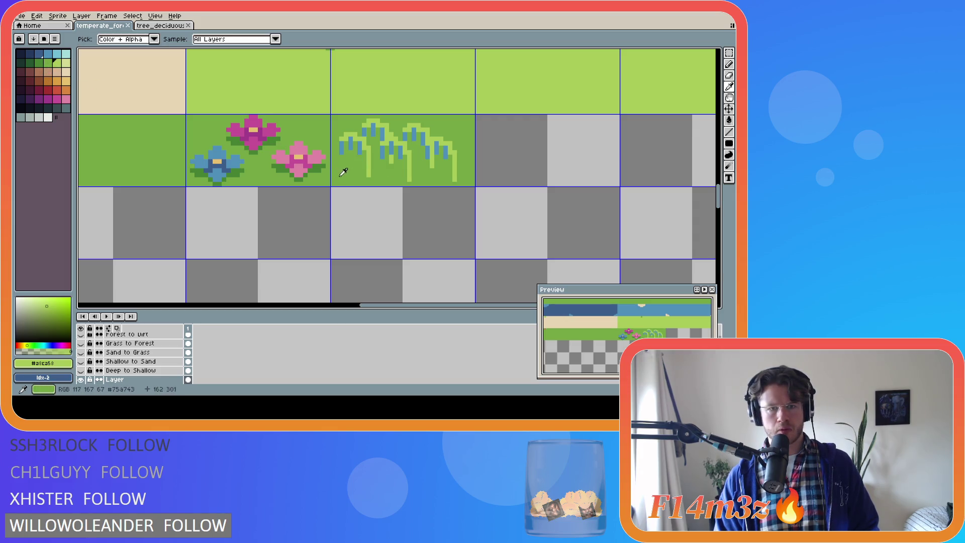
click(320, 168)
key(b)
click(369, 179)
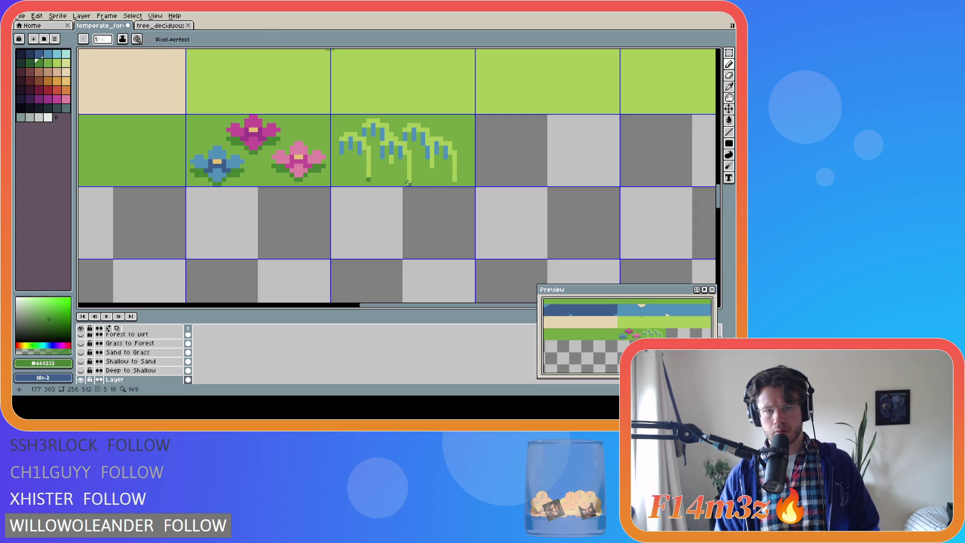
click(431, 170)
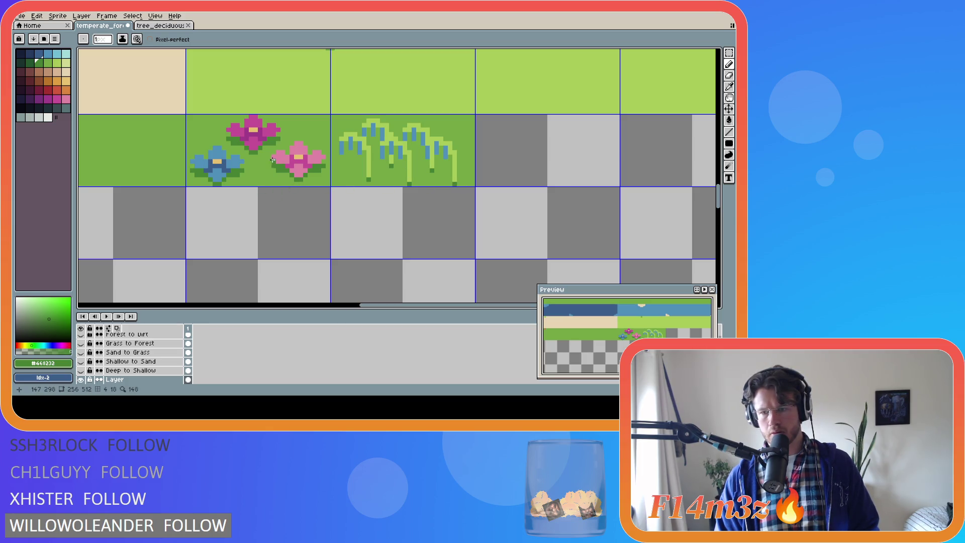
key(ctrl+z)
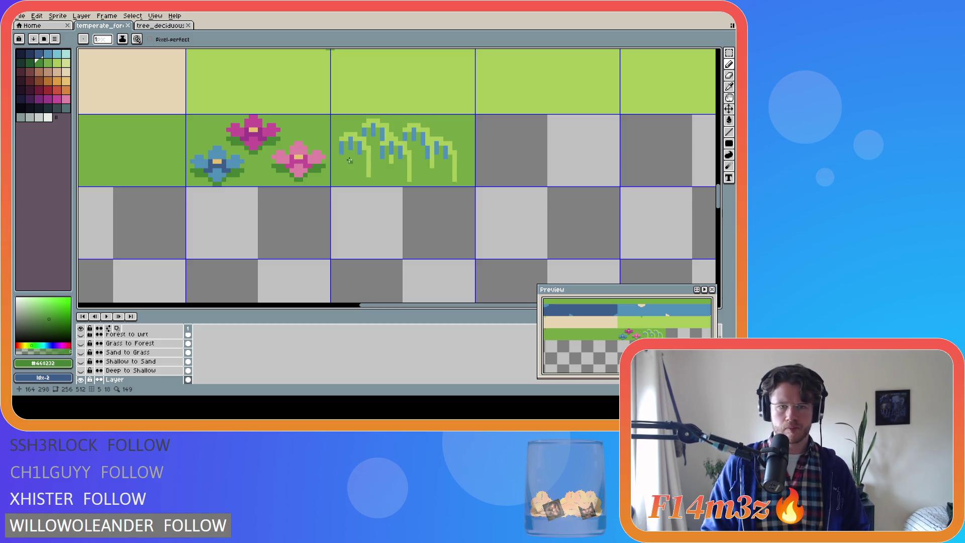
Step: Draw a short dark-green stroke left of the stems and extend it, then undo it
drag(363, 172, 347, 169)
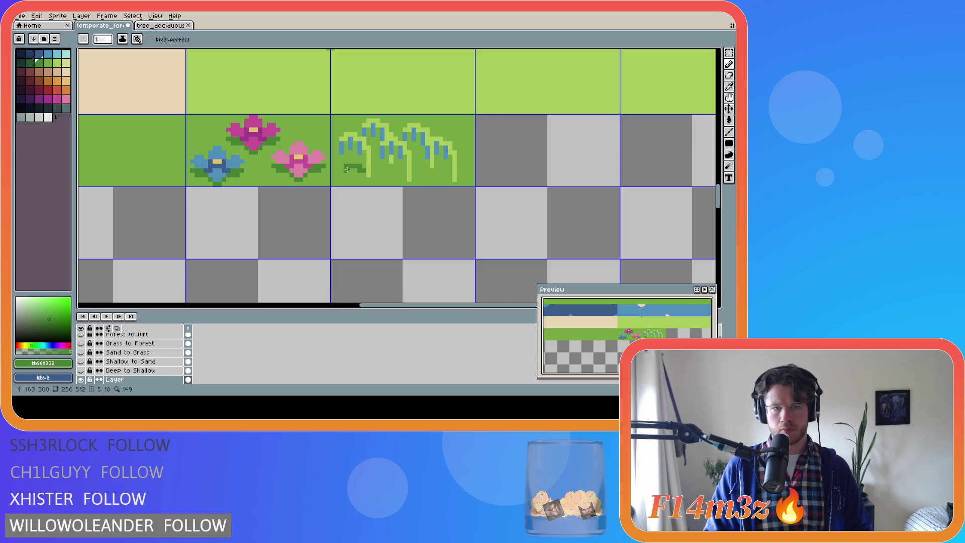
key(ctrl)
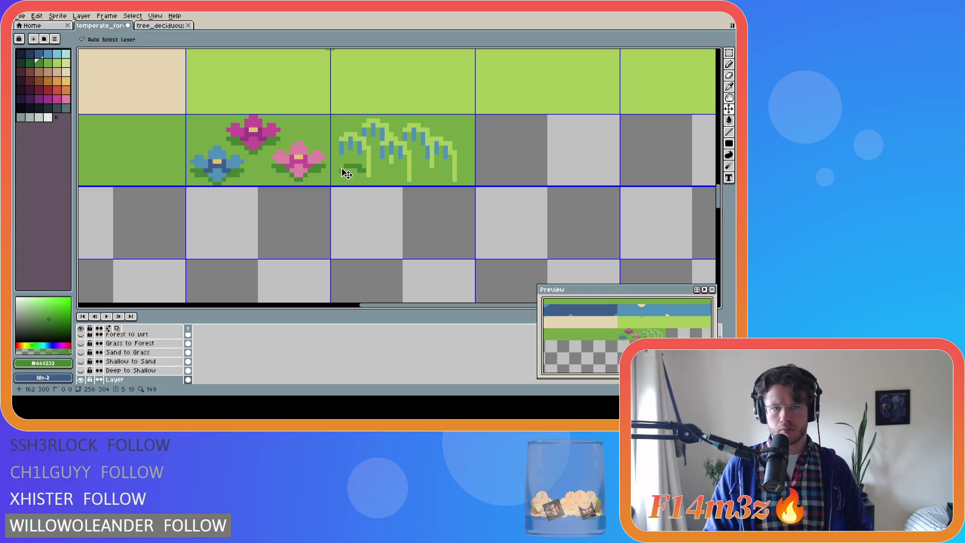
drag(341, 171, 350, 170)
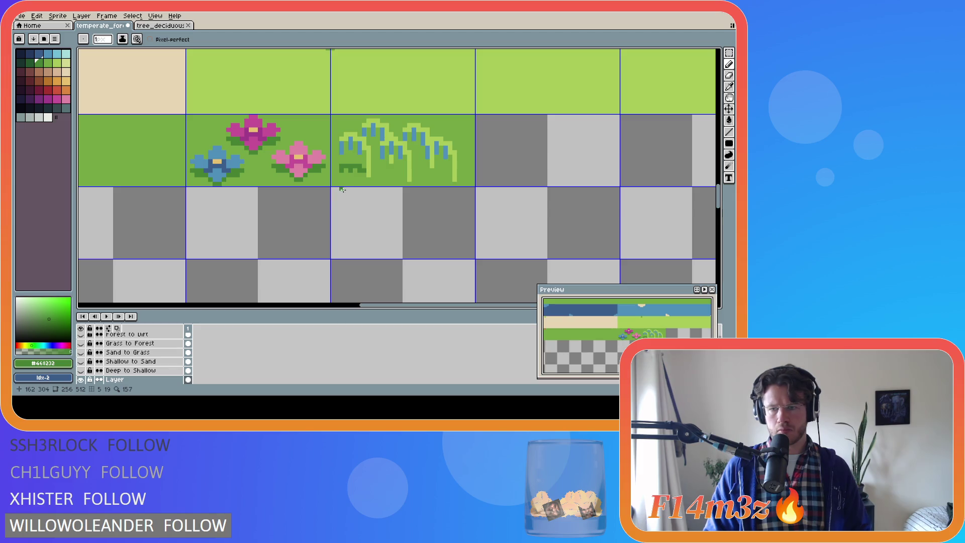
key(v)
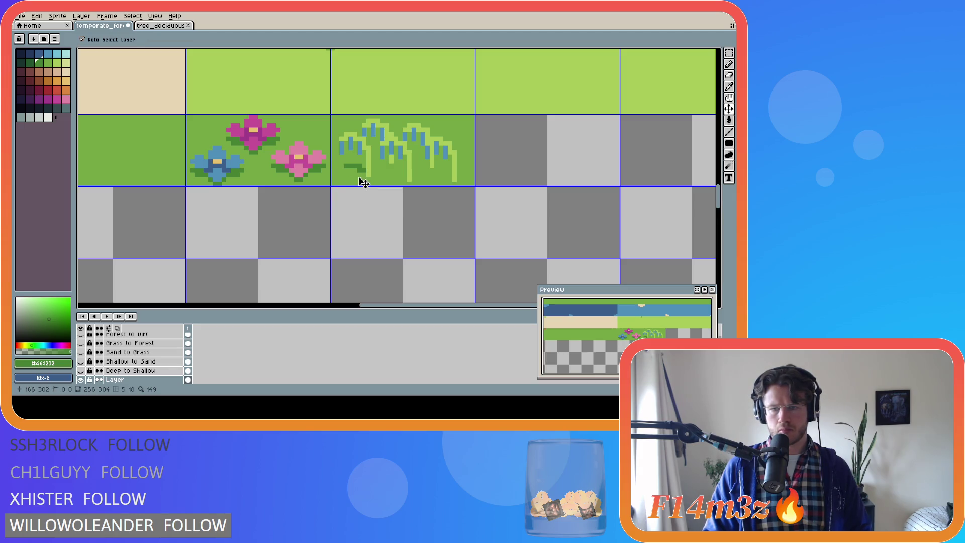
key(b)
key(ctrl+z)
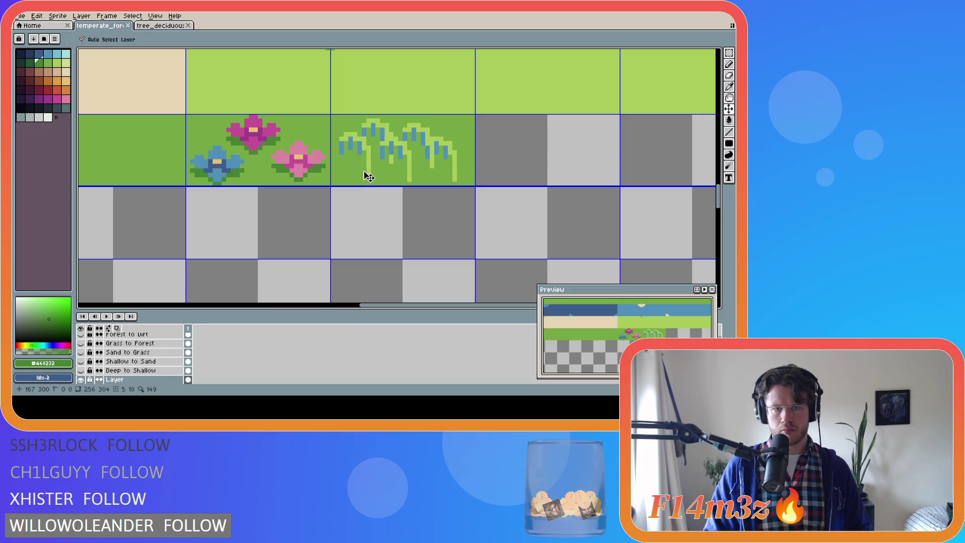
Step: Redraw it as a small dark-green bump with light-green touch-ups, then undo the arc
mouse_move(347, 160)
mouse_down()
mouse_move(361, 168)
mouse_move(350, 158)
mouse_move(345, 167)
mouse_up()
alt+click(351, 176)
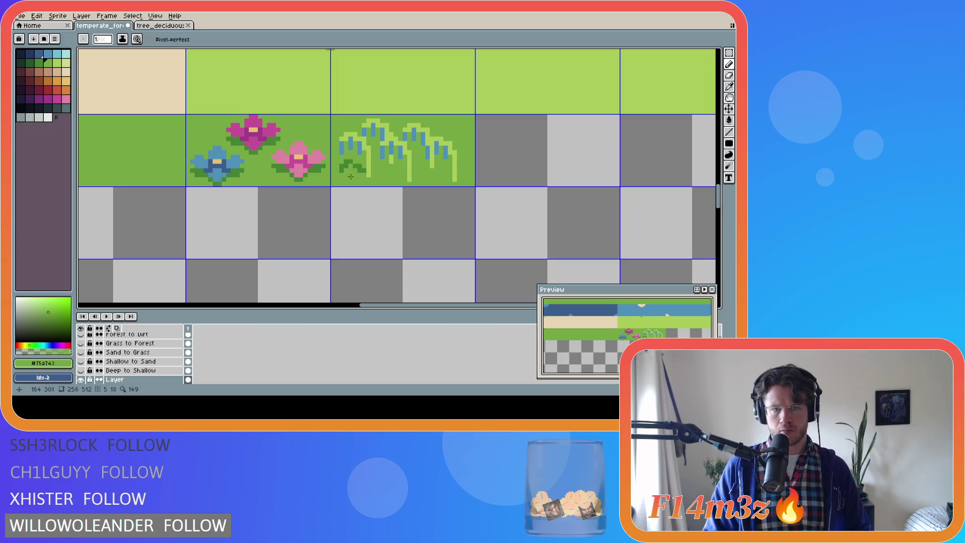
click(353, 163)
alt+click(353, 163)
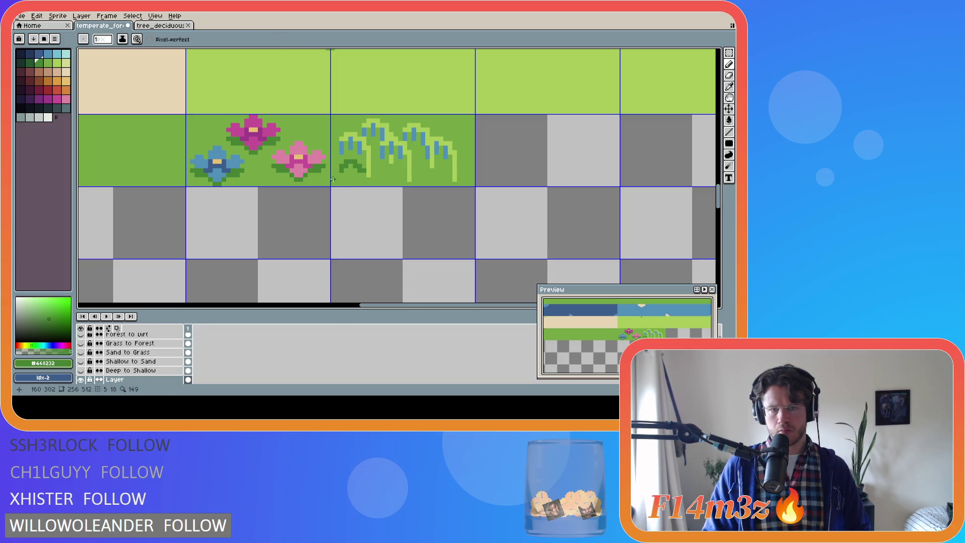
click(364, 174)
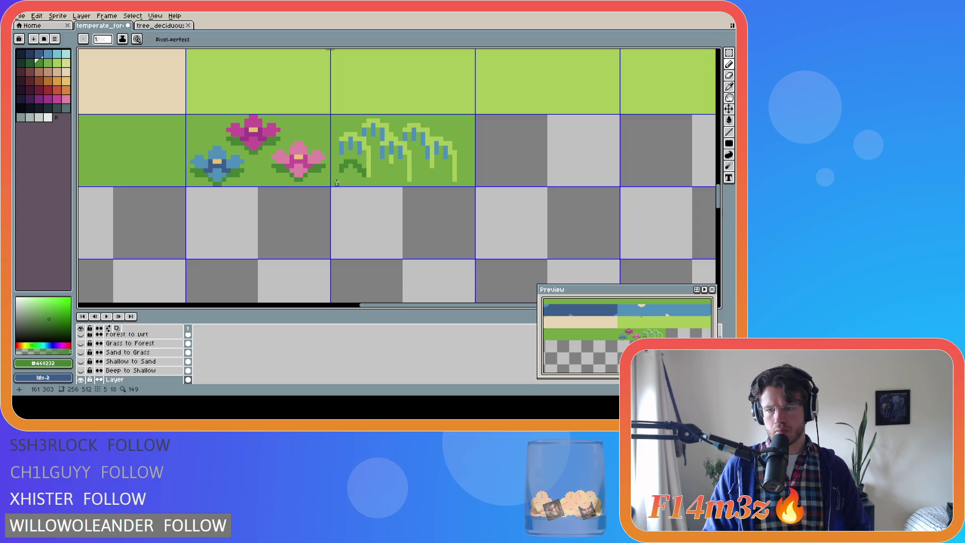
key(ctrl+z)
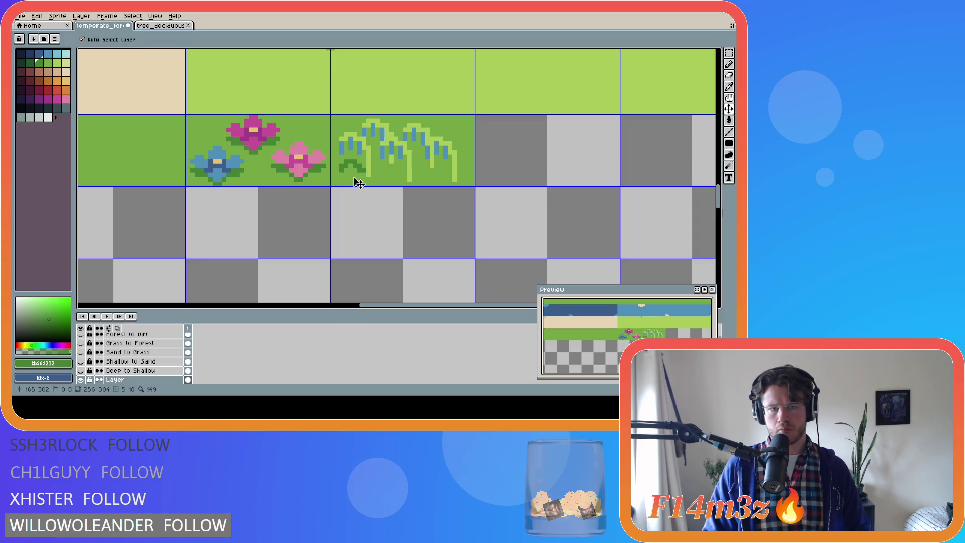
key(ctrl+z)
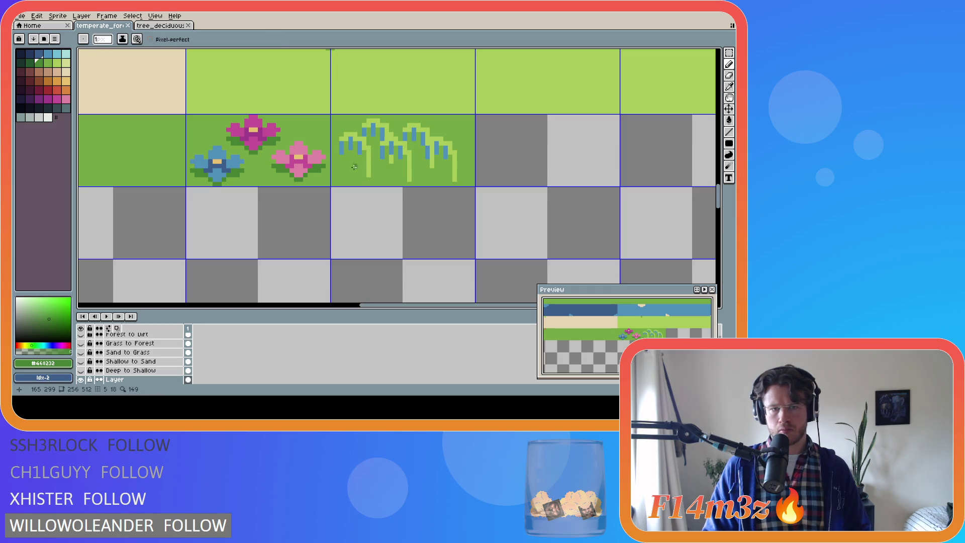
Step: Draw a dark-green arc along the stems' base and save the tileset
mouse_move(363, 172)
mouse_down()
mouse_move(356, 161)
mouse_move(343, 170)
mouse_up()
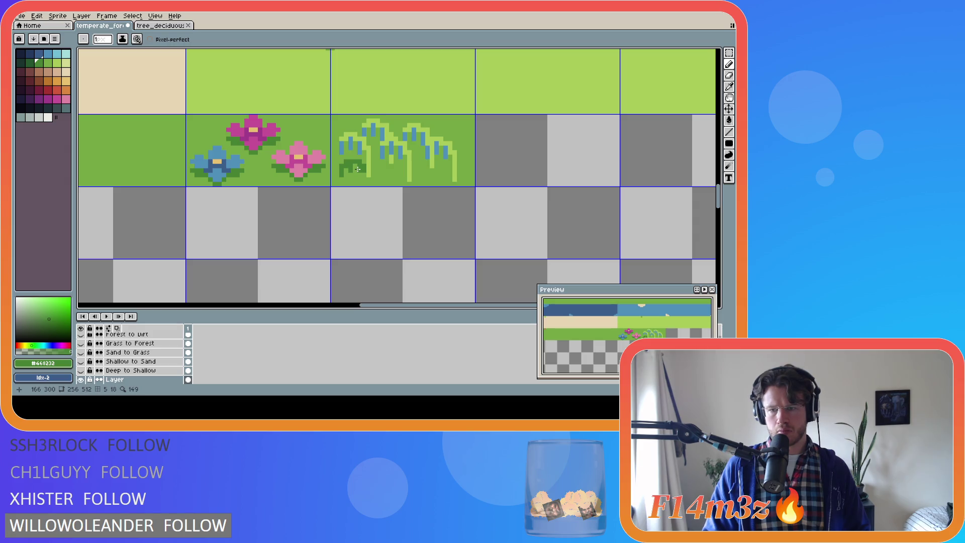
key(v)
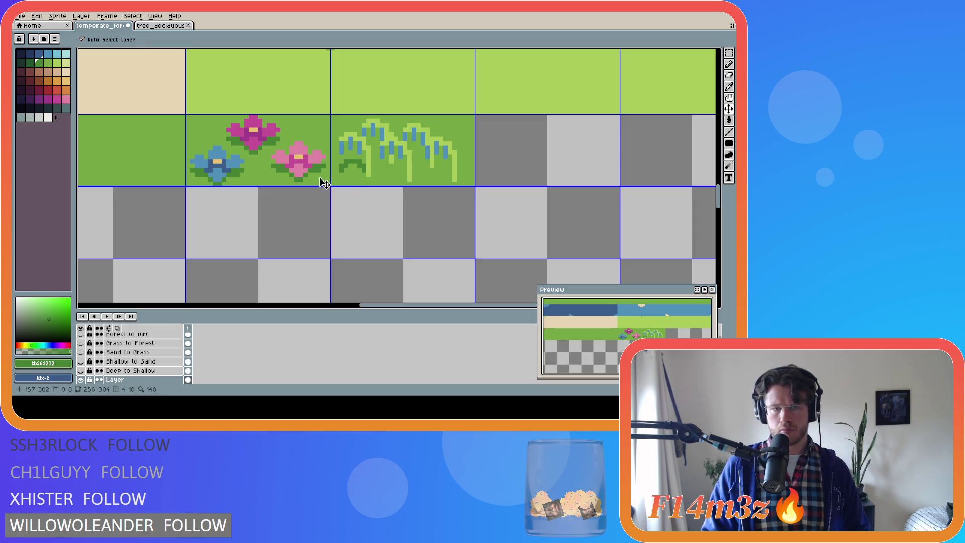
key(b)
key(ctrl+s)
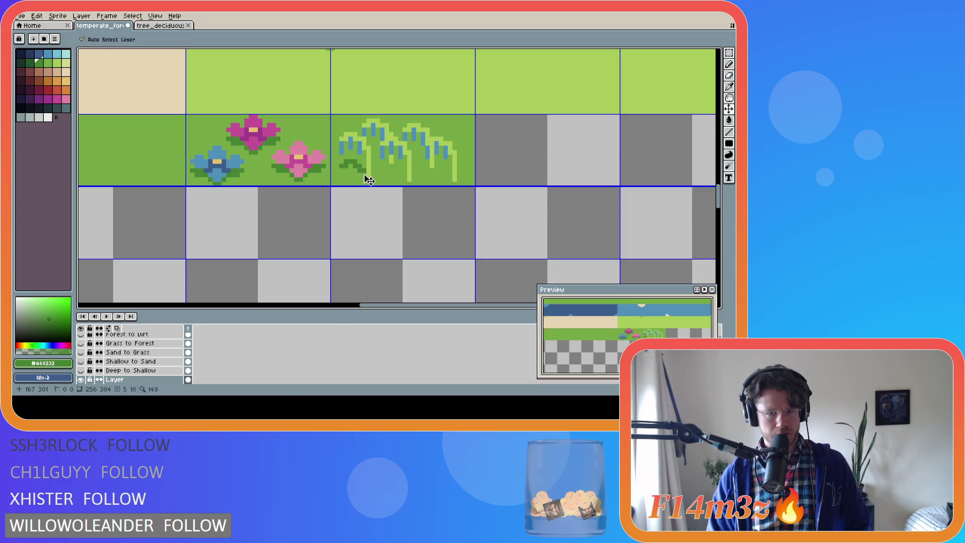
Step: Redraw the dark-green arch at the tile's bottom left and sample the lighter #75a743 green
mouse_move(363, 171)
mouse_down()
mouse_move(348, 160)
mouse_move(341, 171)
mouse_up()
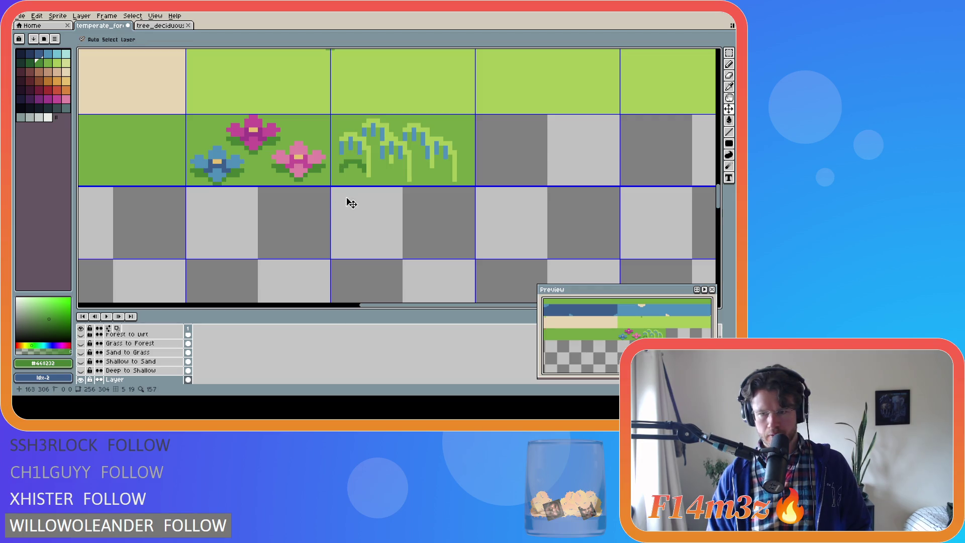
key(ctrl+z)
mouse_move(364, 171)
mouse_down()
mouse_move(341, 164)
mouse_move(355, 160)
mouse_move(341, 168)
mouse_up()
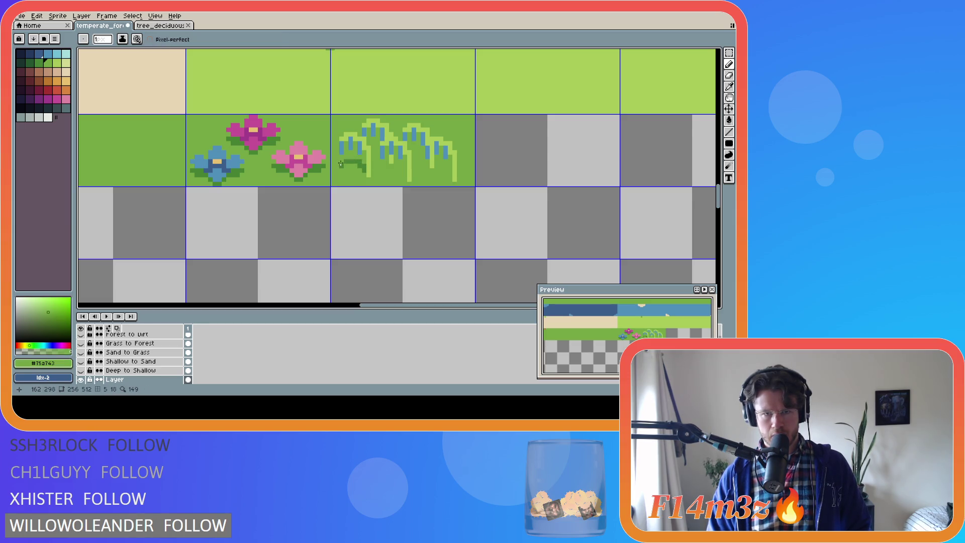
alt+click(348, 166)
alt+click(349, 166)
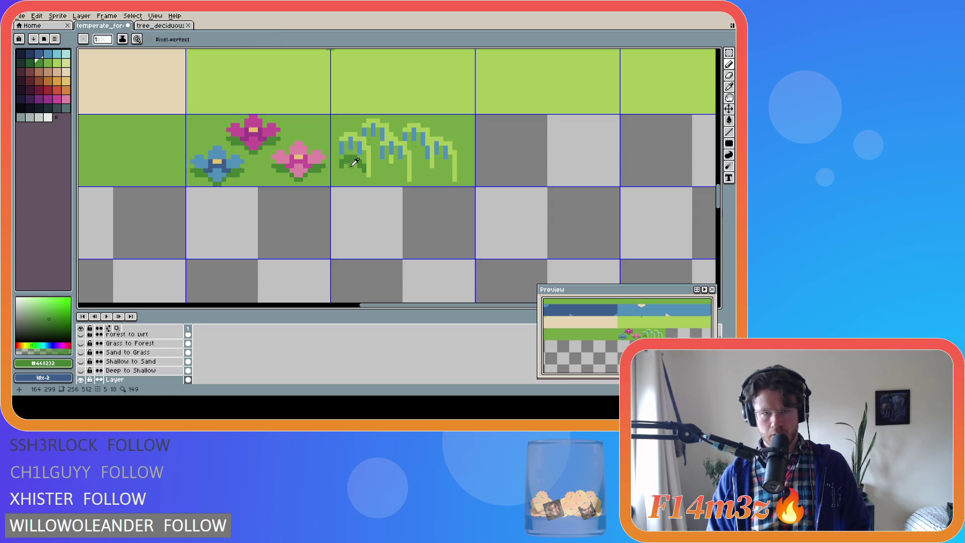
alt+click(354, 163)
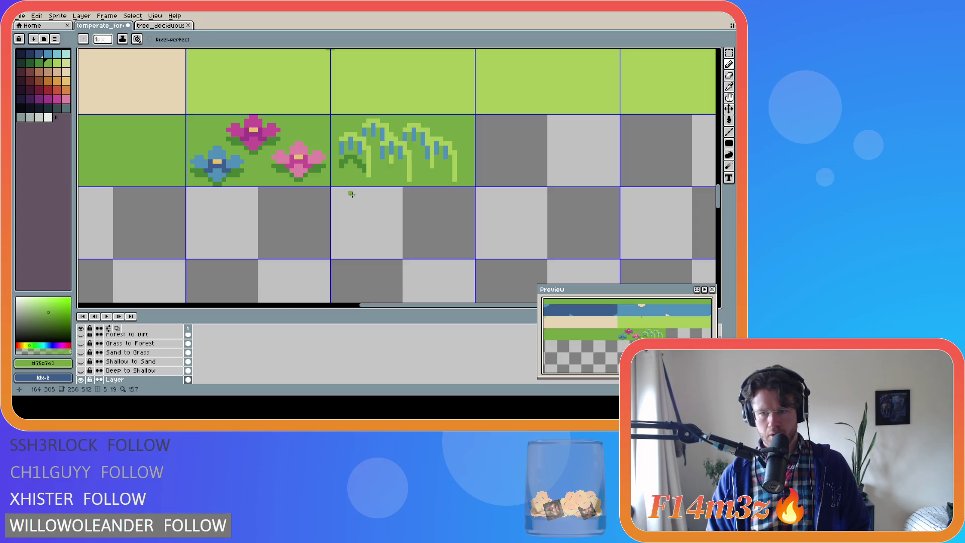
key(v)
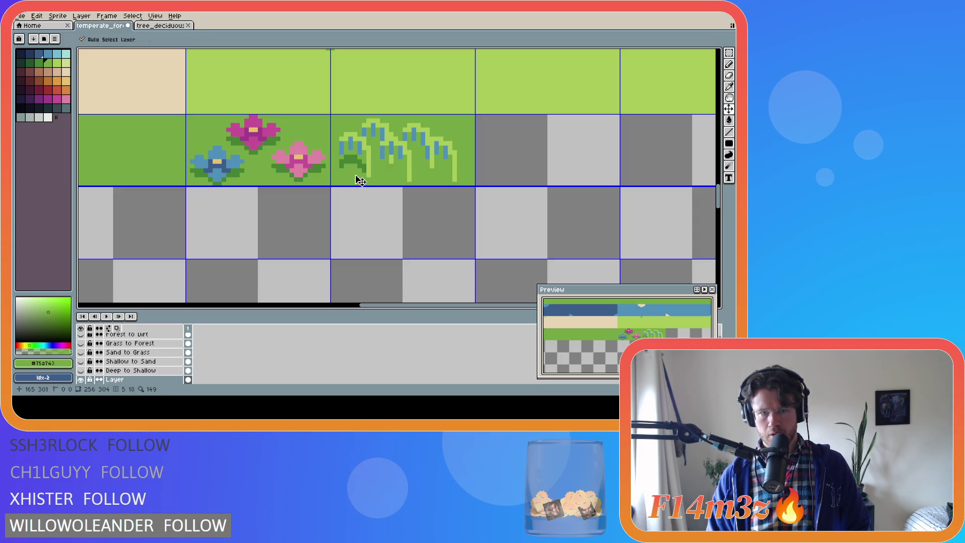
key(b)
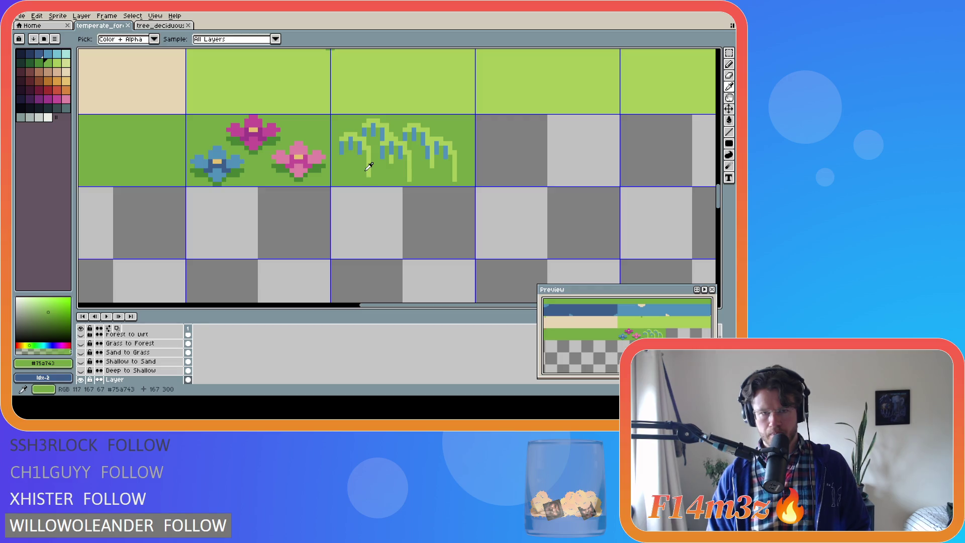
Step: Re-pick #468232 and paint dark shading into the left sprout's base, correcting with grass green
alt+click(363, 170)
drag(363, 170, 360, 165)
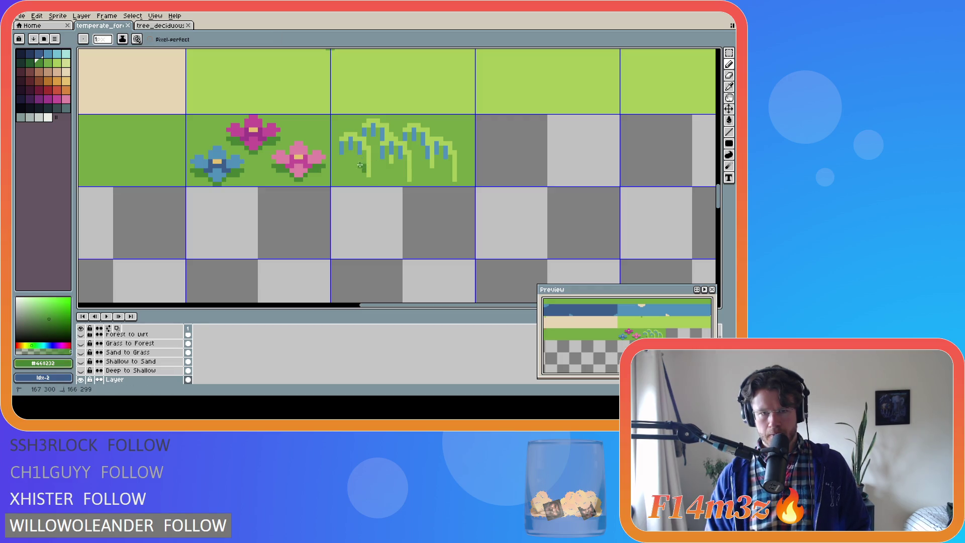
key(ctrl+z)
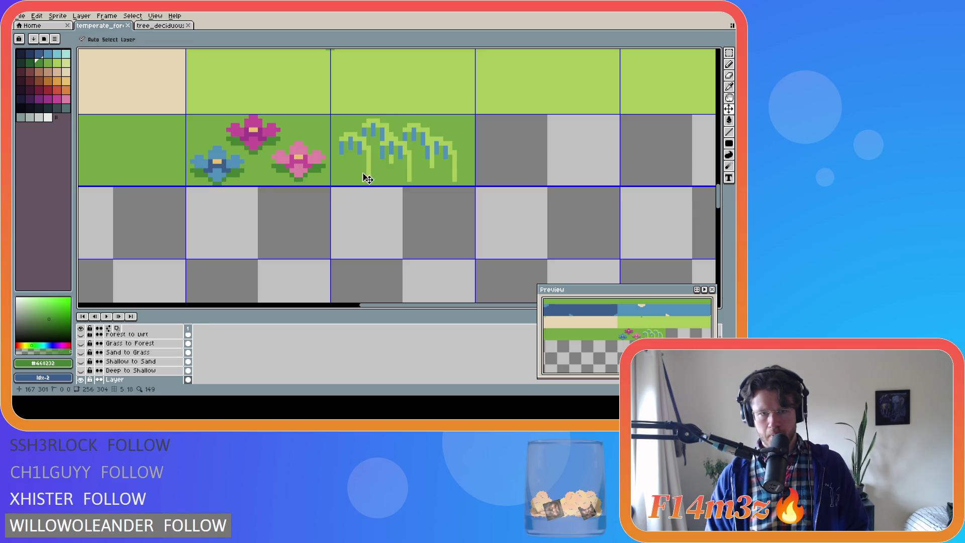
drag(365, 170, 342, 162)
alt+click(346, 166)
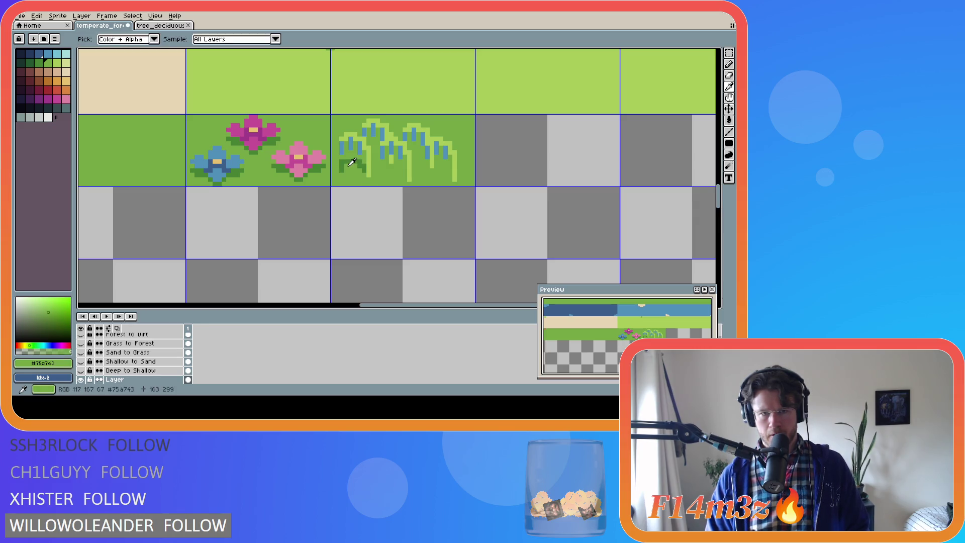
drag(346, 166, 361, 166)
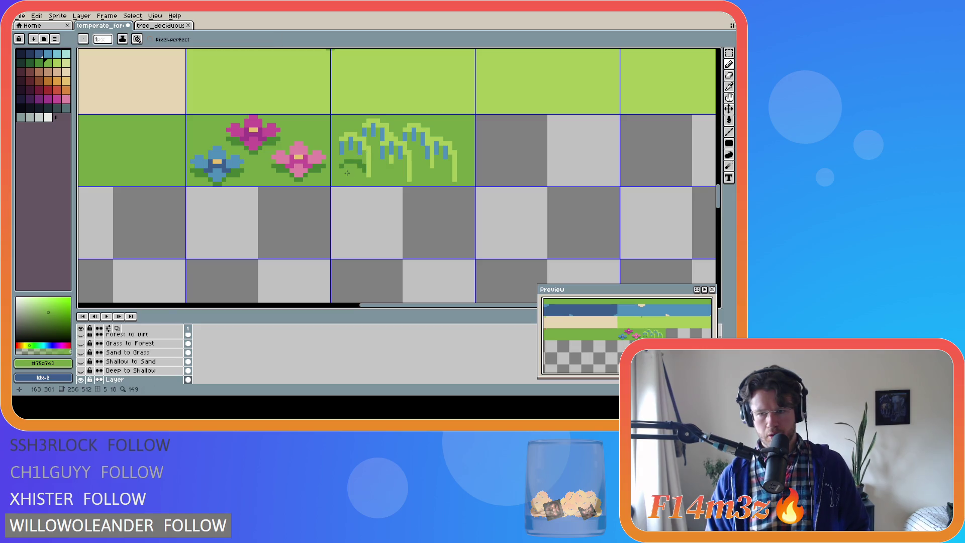
alt+click(347, 171)
drag(341, 171, 350, 165)
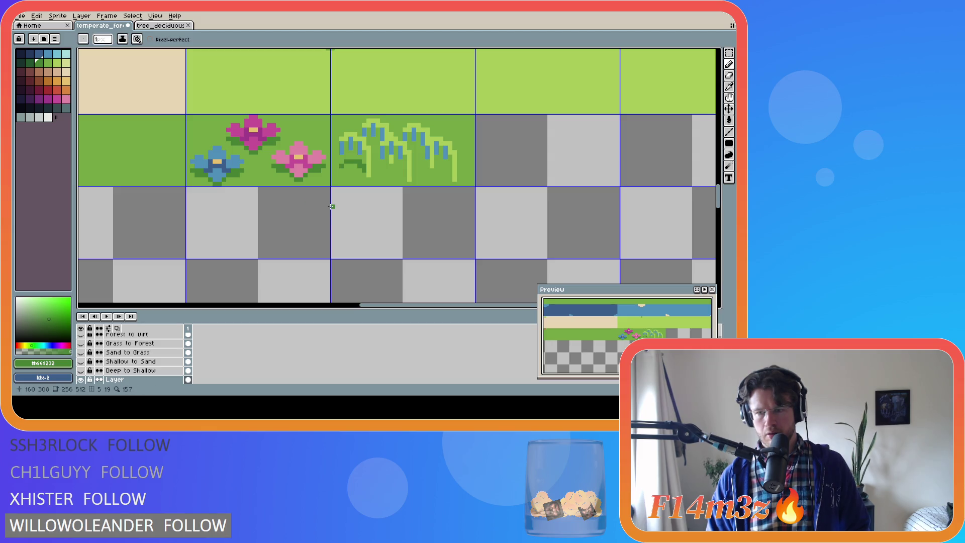
Step: Undo the last shading stroke on the left sprout
key(i)
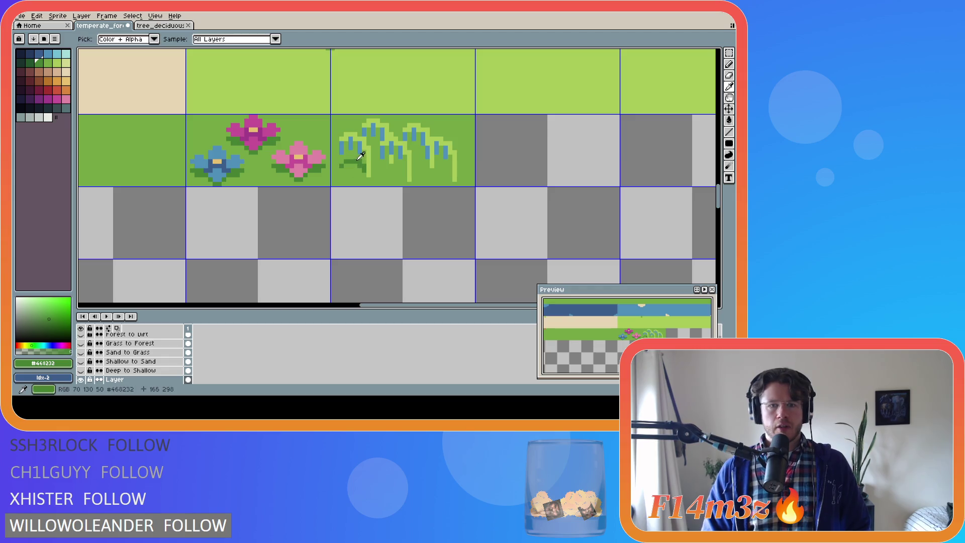
key(b)
key(i)
key(b)
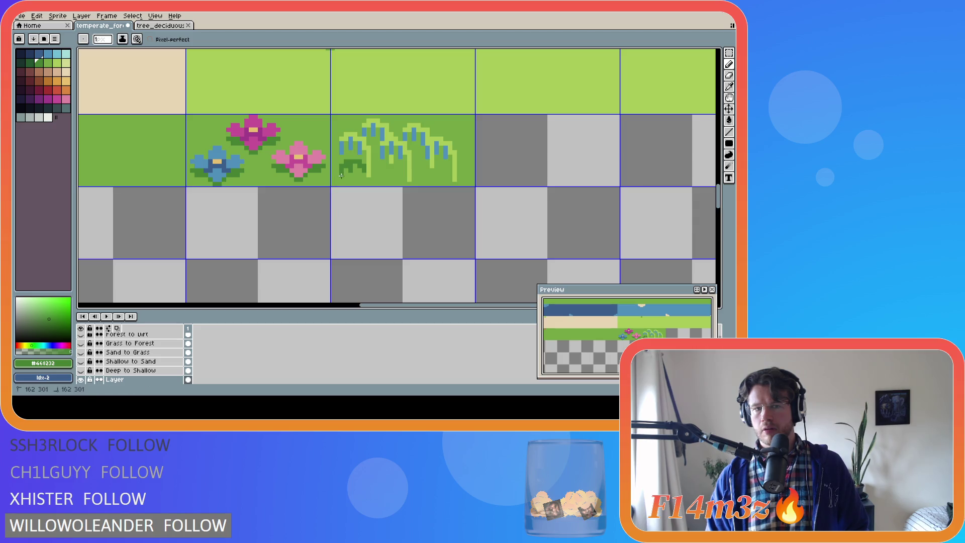
key(ctrl+z)
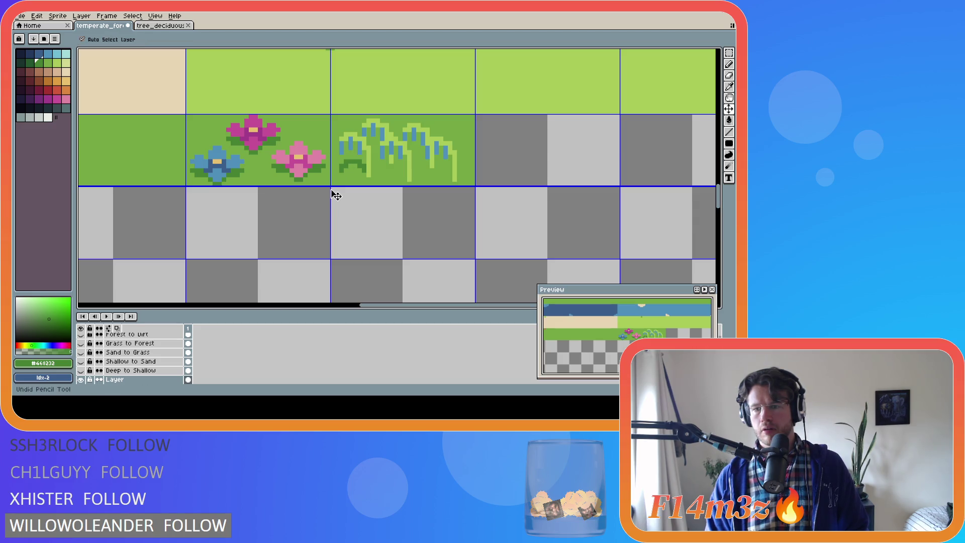
key(w)
click(367, 171)
click(376, 182)
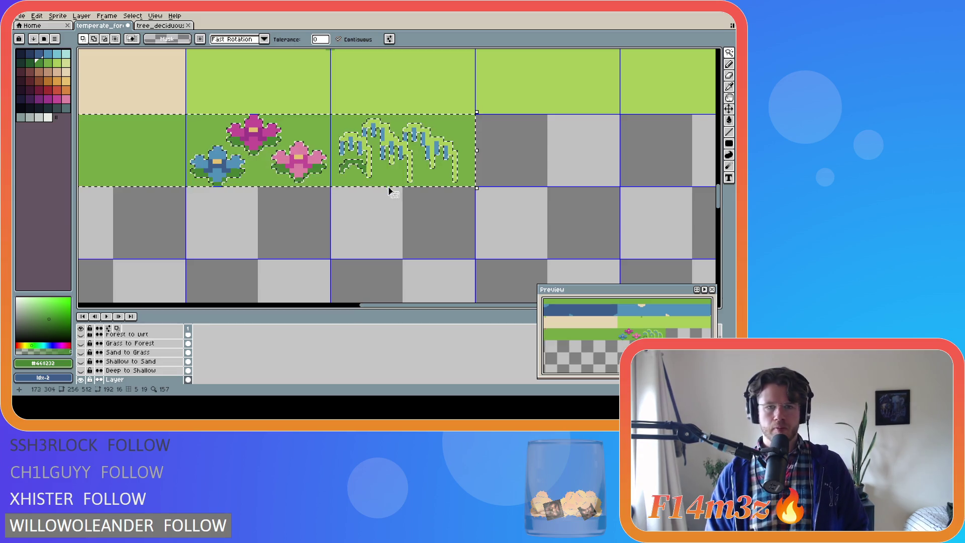
key(ctrl+z)
key(ctrl+z)
key(m)
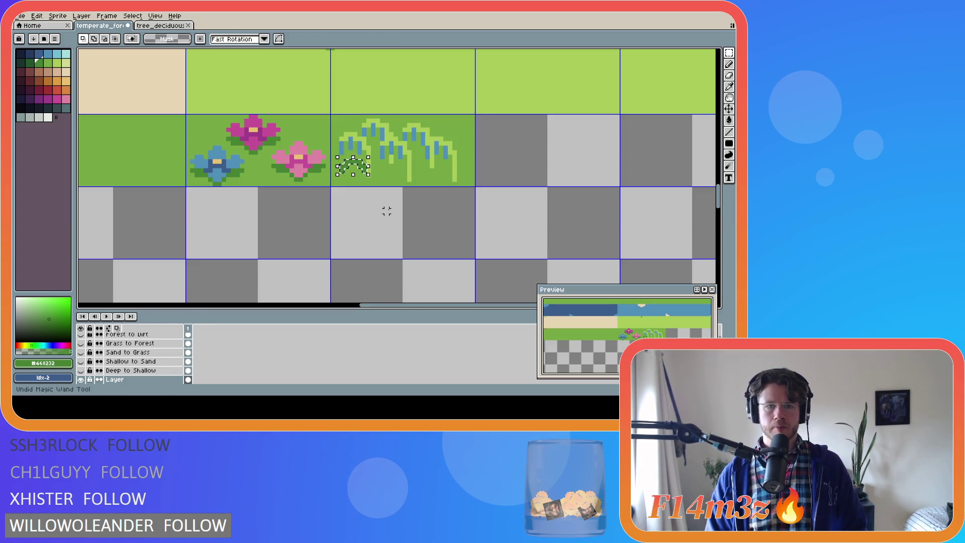
key(ctrl+z)
key(ctrl+z)
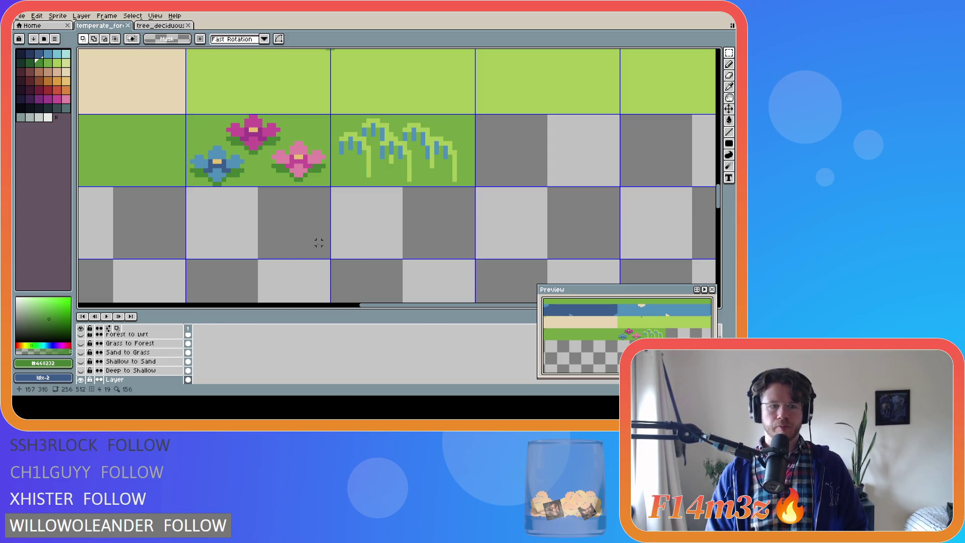
click(144, 380)
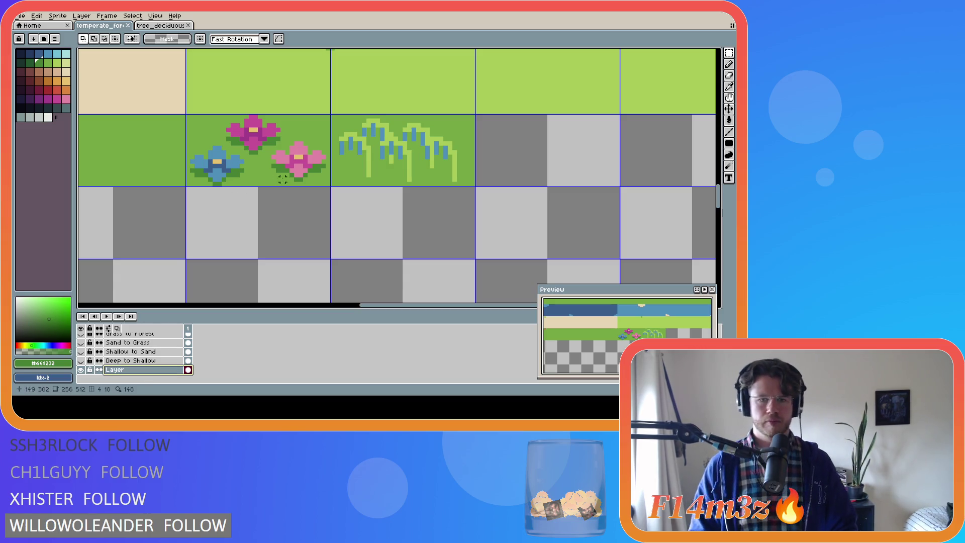
key(ctrl+y)
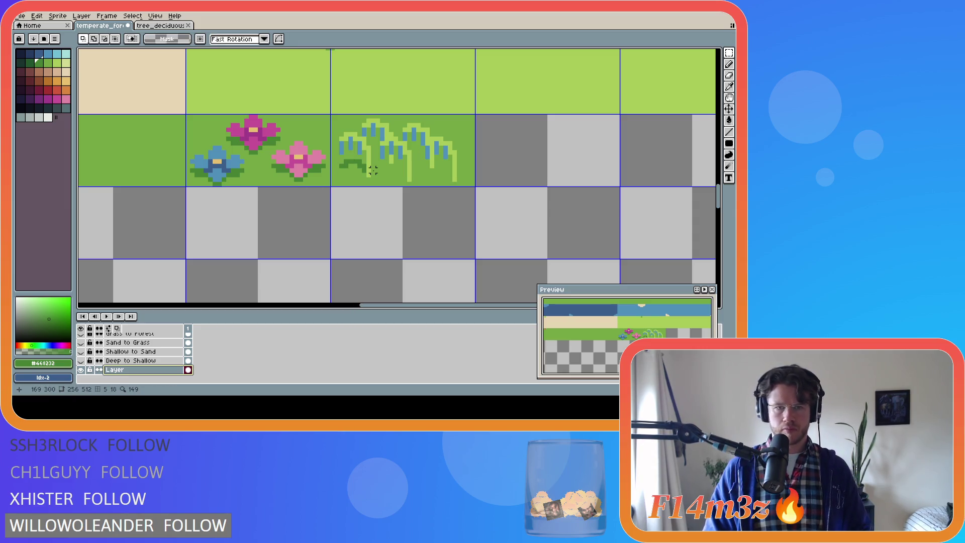
key(b)
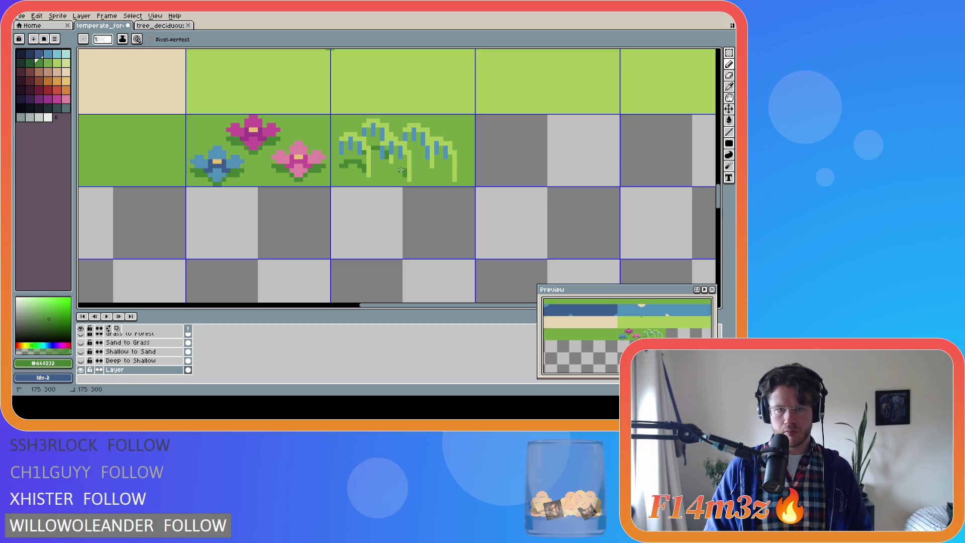
Step: Draw #468232 shading under and between the sprouts and save temperate_forest.ase
click(396, 165)
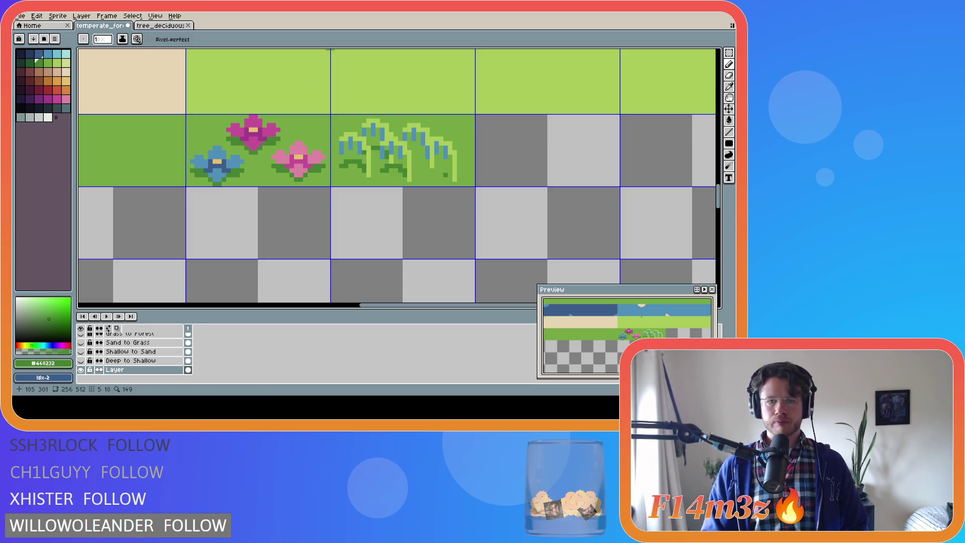
drag(442, 165, 437, 167)
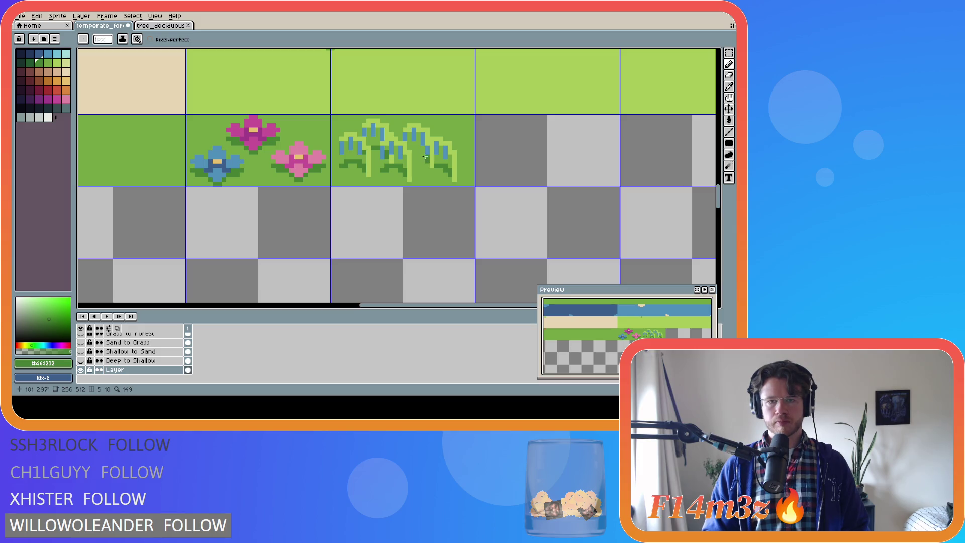
drag(422, 155, 411, 152)
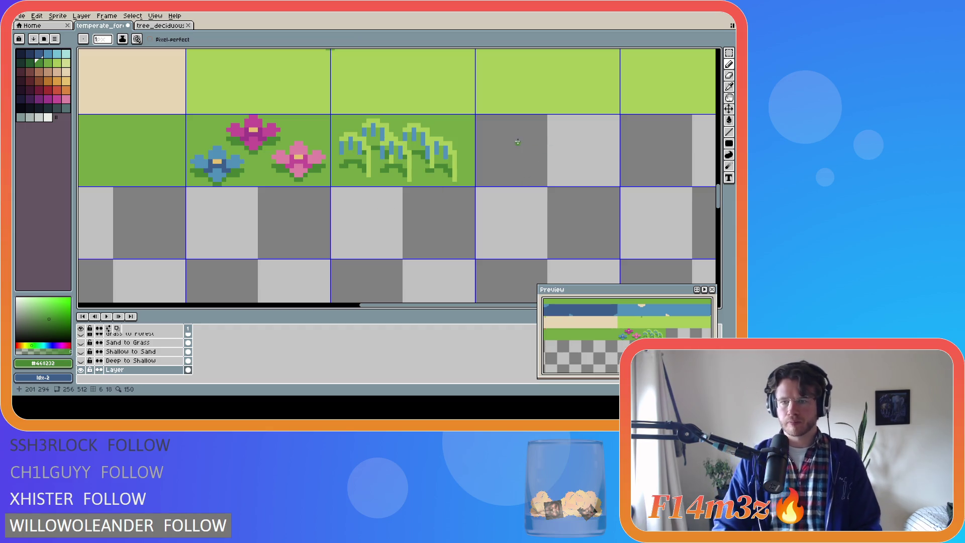
key(ctrl+s)
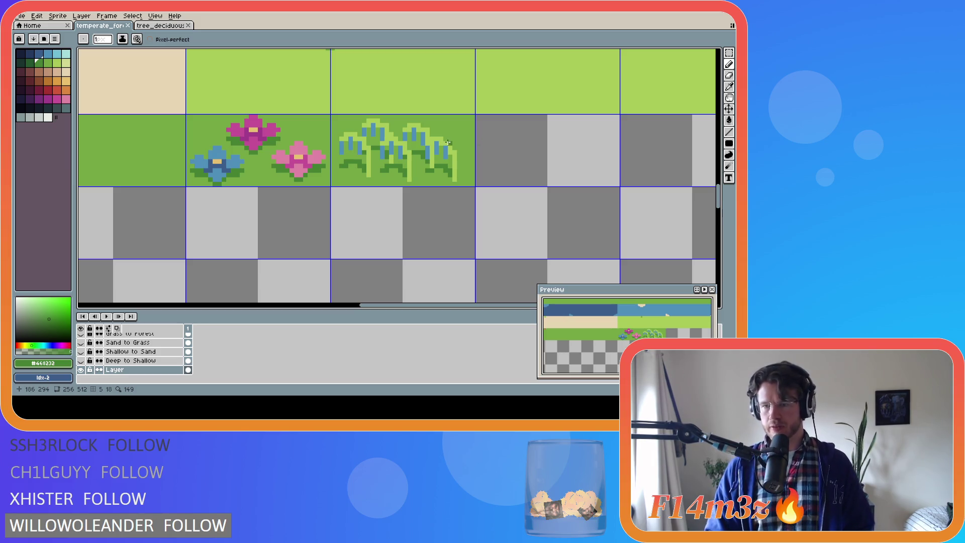
Step: Cover the empty tiles beside the sprouts with a solid grass-green #75a743 rectangle
key(ctrl+s)
scroll(221, 248, down, 1)
scroll(232, 249, down, 1)
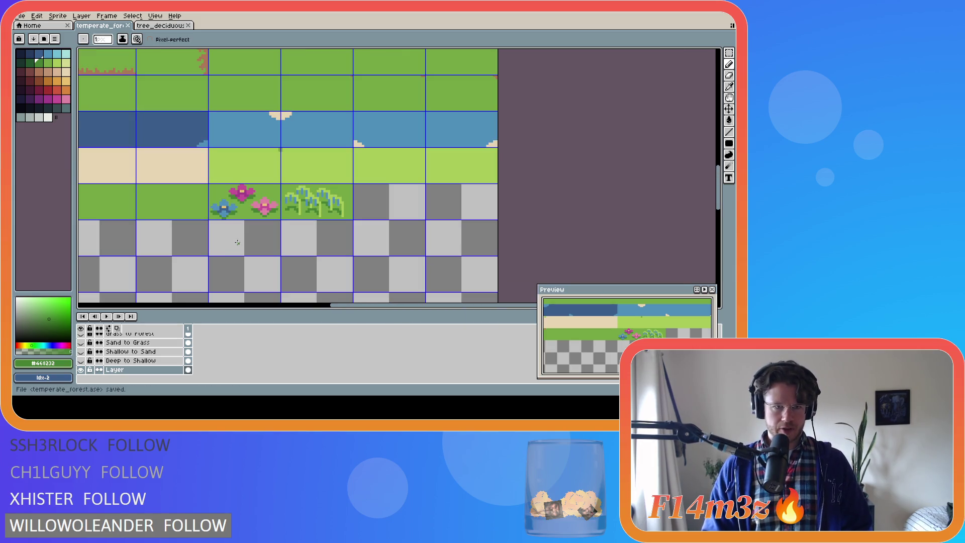
mouse_move(343, 306)
mouse_down()
mouse_move(282, 307)
mouse_move(382, 307)
mouse_up()
scroll(343, 169, up, 2)
alt+click(342, 169)
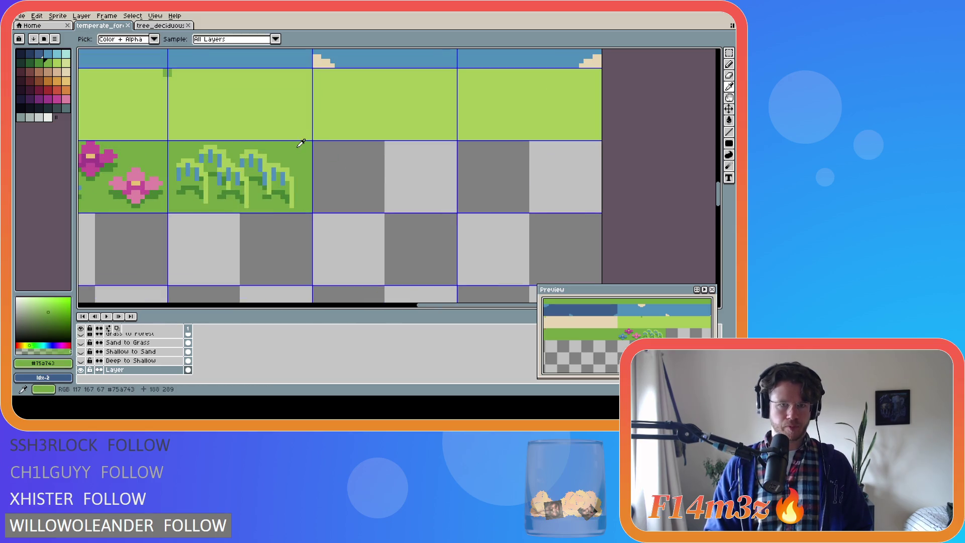
key(u)
mouse_move(318, 143)
mouse_down()
mouse_move(327, 161)
mouse_move(573, 213)
mouse_move(599, 210)
mouse_up()
key(ctrl+z)
key(shift+u)
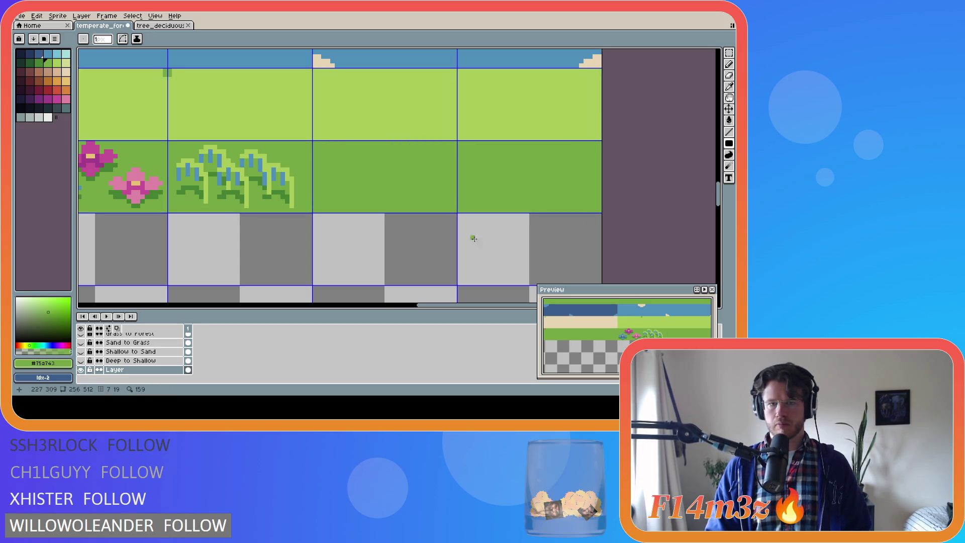
Step: Shift the sprout artwork to the right within its tile
scroll(473, 239, down, 2)
scroll(310, 222, up, 2)
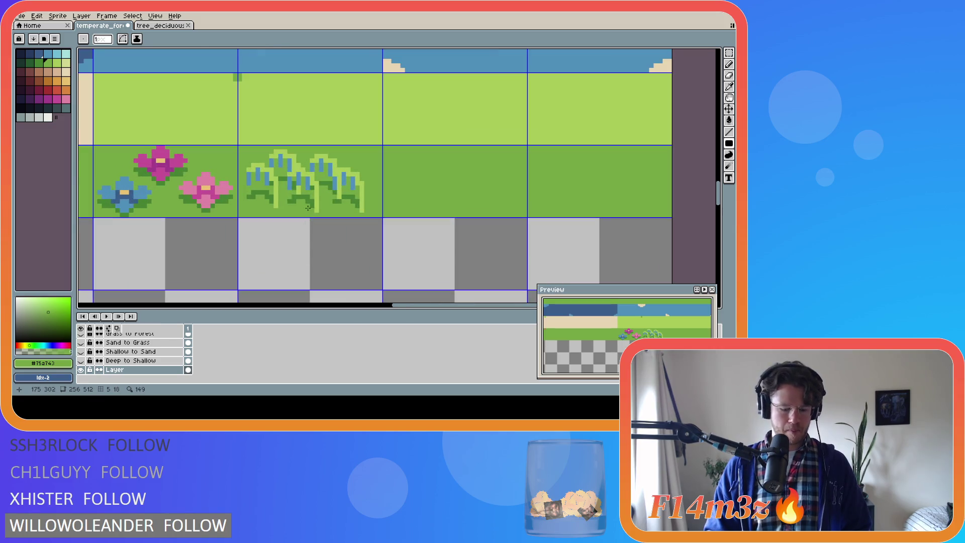
key(m)
mouse_move(244, 150)
mouse_down()
mouse_move(327, 205)
mouse_move(361, 210)
mouse_move(355, 206)
mouse_up()
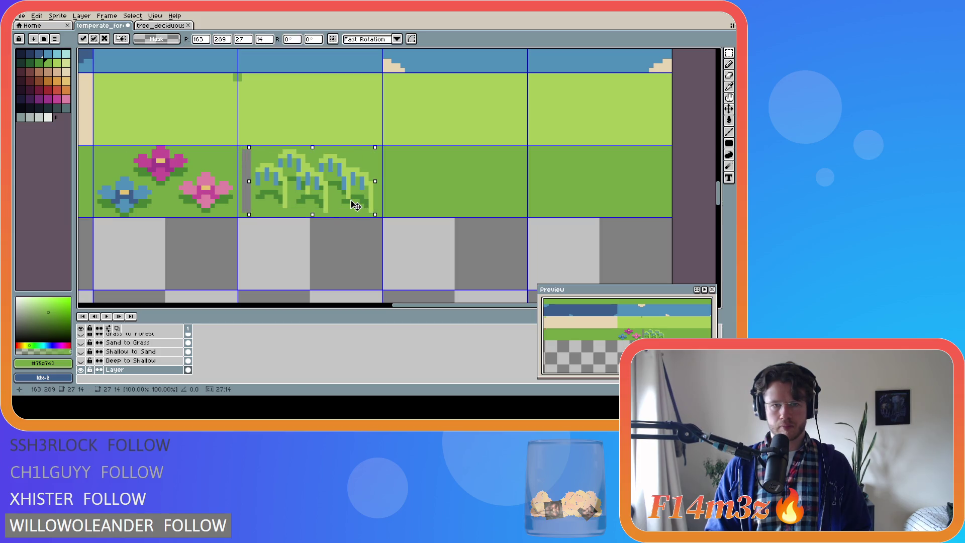
key(ctrl+d)
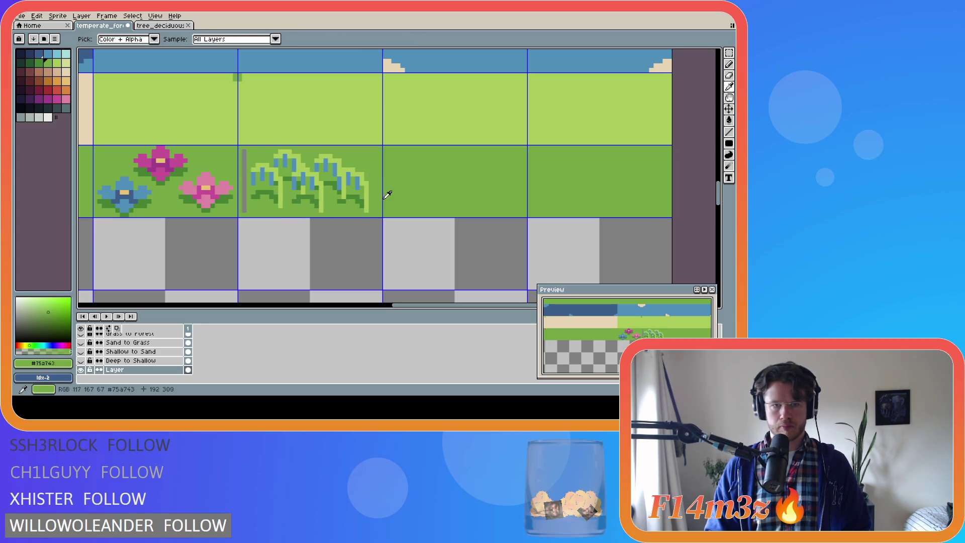
Step: Bucket-fill the grey gap left of the sprouts with green and save the tileset
key(g)
click(243, 177)
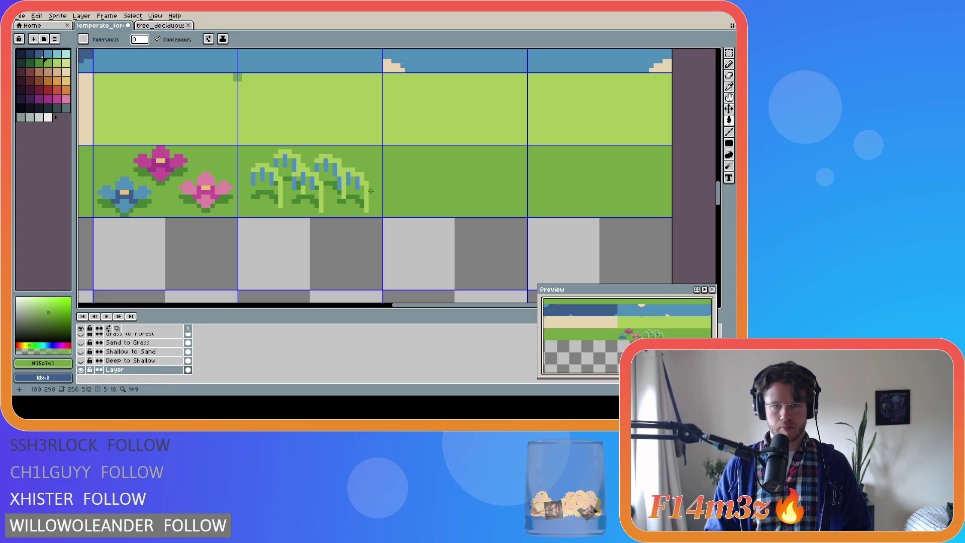
key(ctrl+s)
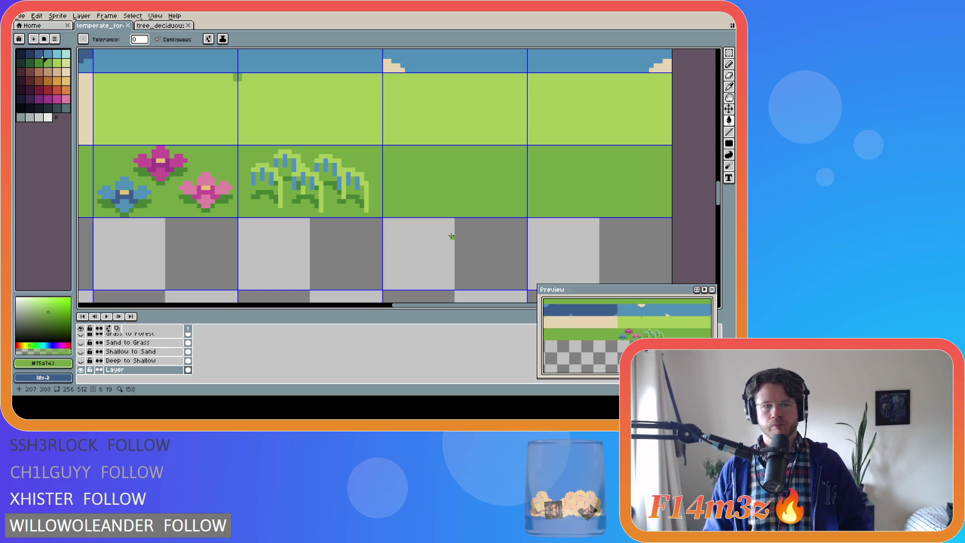
Step: Draw a tan arch shape on the empty third grass tile
click(57, 71)
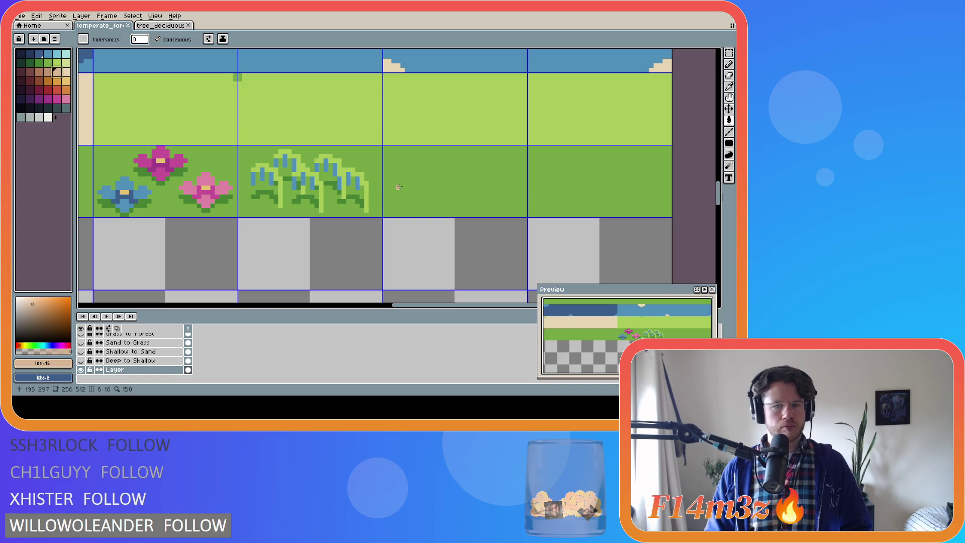
key(b)
mouse_move(406, 183)
mouse_down()
mouse_move(425, 176)
mouse_move(431, 184)
mouse_move(413, 187)
mouse_move(428, 188)
mouse_move(409, 186)
mouse_move(426, 179)
mouse_up()
key(e)
key(b)
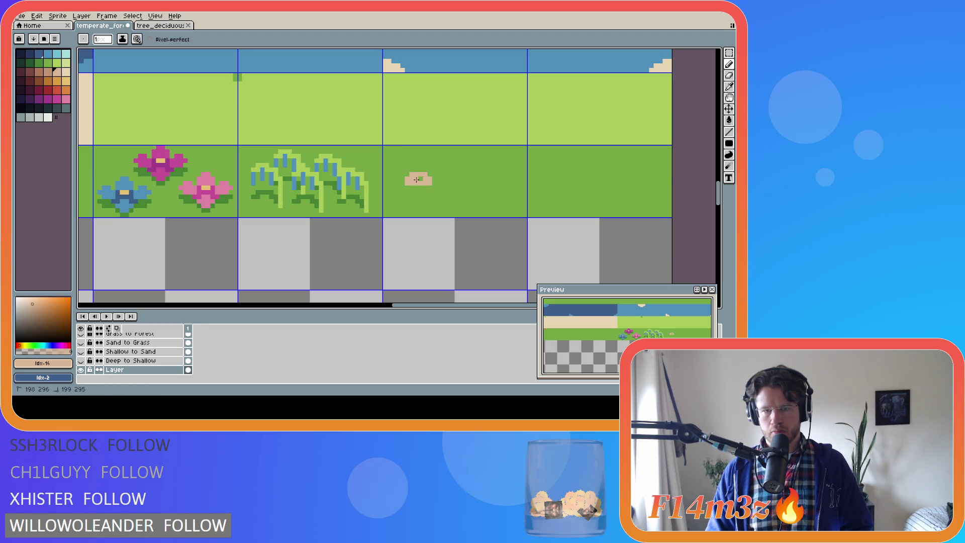
key(v)
key(ctrl+z)
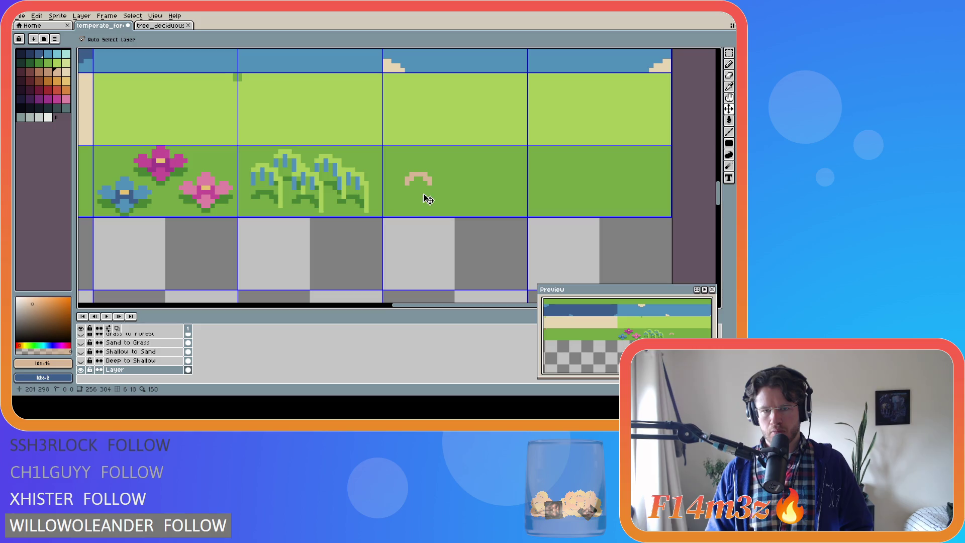
Step: Close the tan arch and add a short stem, then undo the tan strokes
key(b)
drag(435, 183, 430, 188)
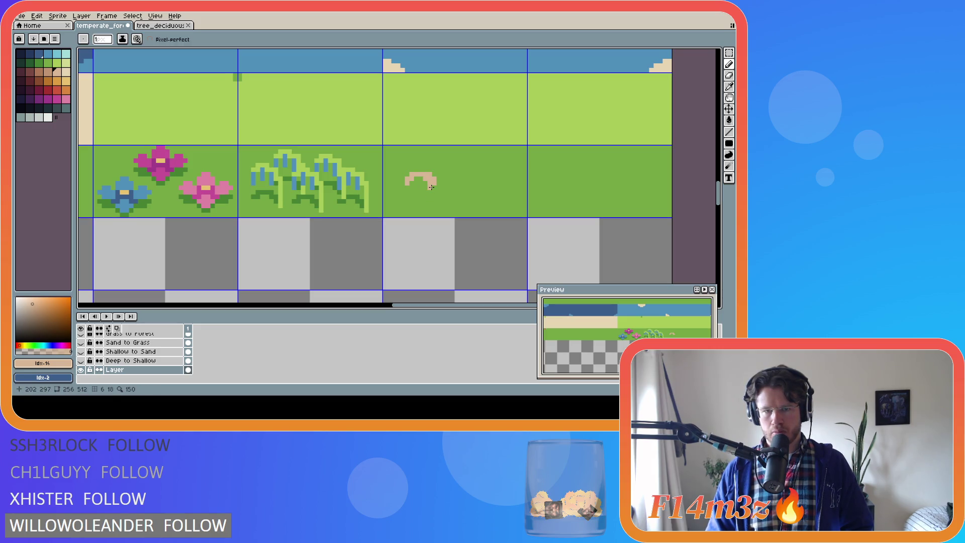
mouse_move(428, 187)
mouse_down()
mouse_move(411, 187)
mouse_move(427, 180)
mouse_up()
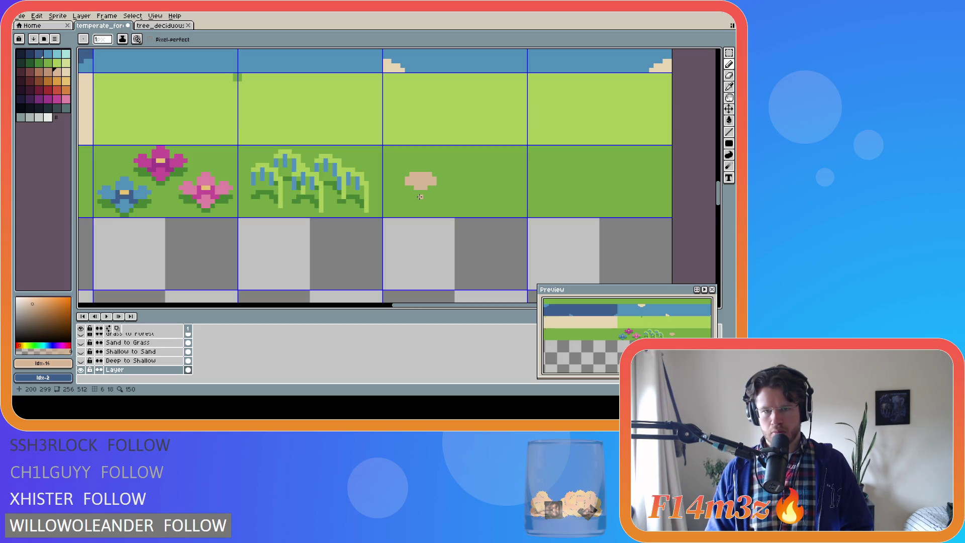
drag(419, 190, 420, 198)
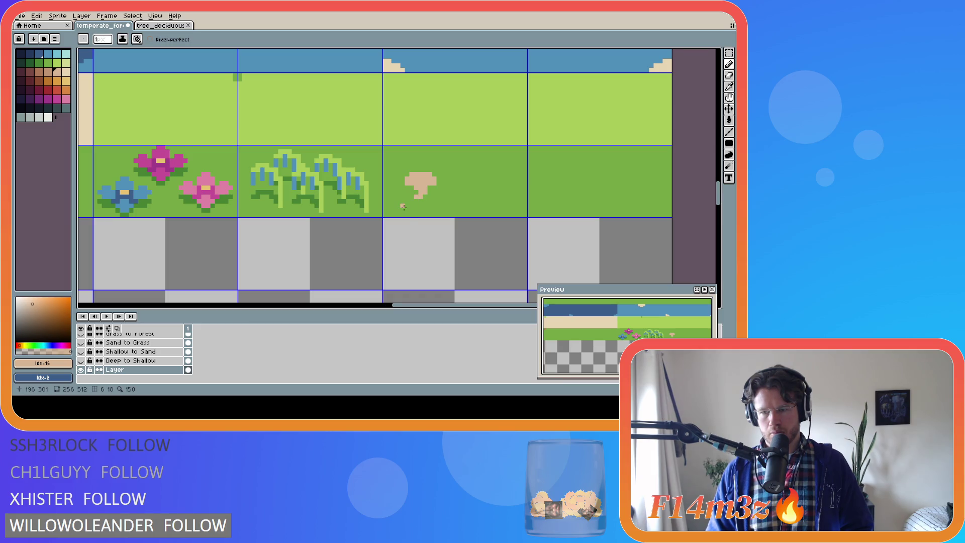
click(421, 200)
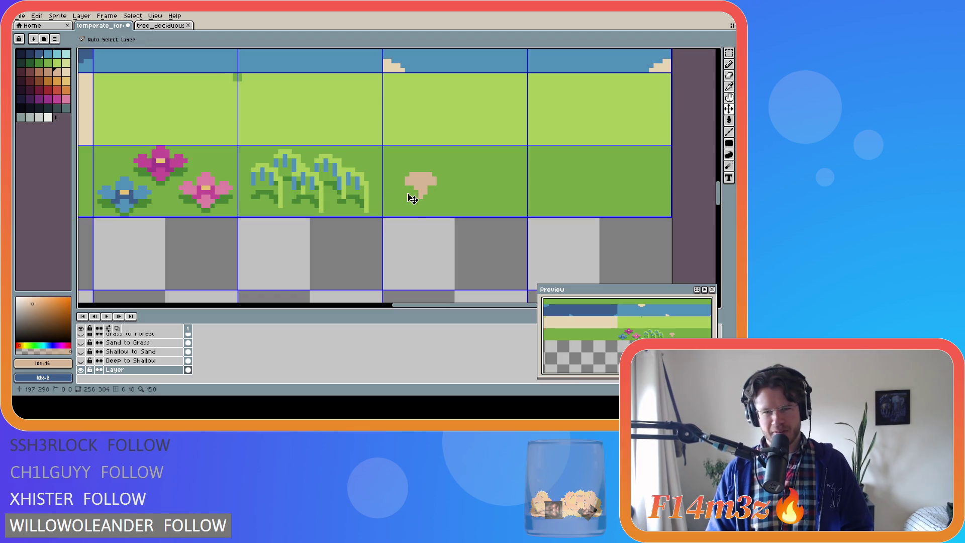
drag(415, 197, 427, 197)
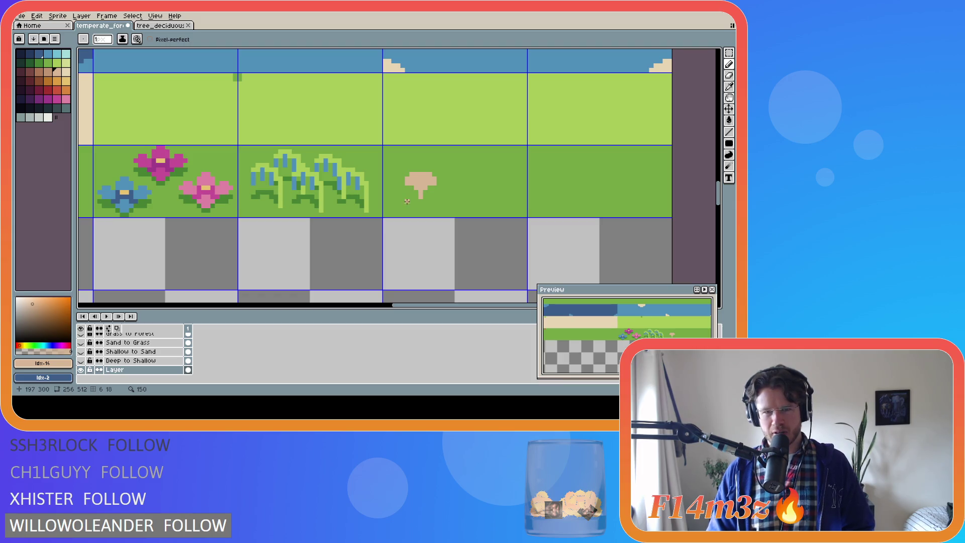
key(ctrl+z)
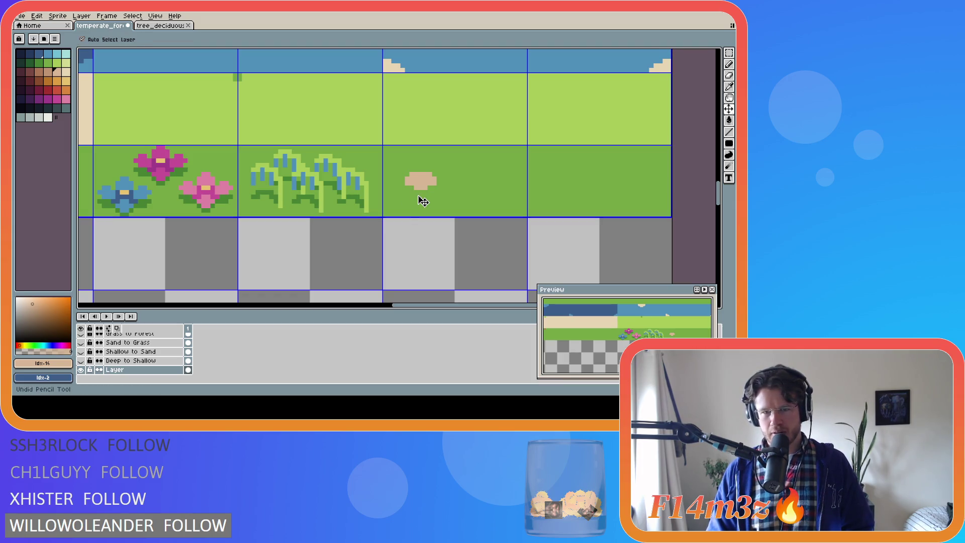
key(ctrl+z)
key(ctrl+z)
key(ctrl+z)
key(ctrl+z)
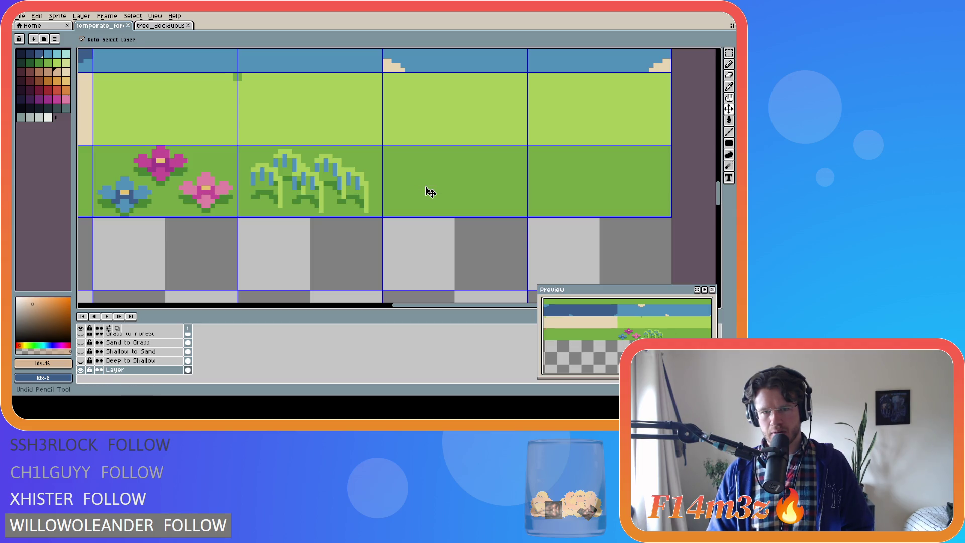
Step: Draw a tan oval outline on the third grass tile and fill it with tan
key(b)
mouse_move(428, 177)
mouse_down()
mouse_move(401, 187)
mouse_move(441, 188)
mouse_move(426, 176)
mouse_move(412, 192)
mouse_move(437, 192)
mouse_up()
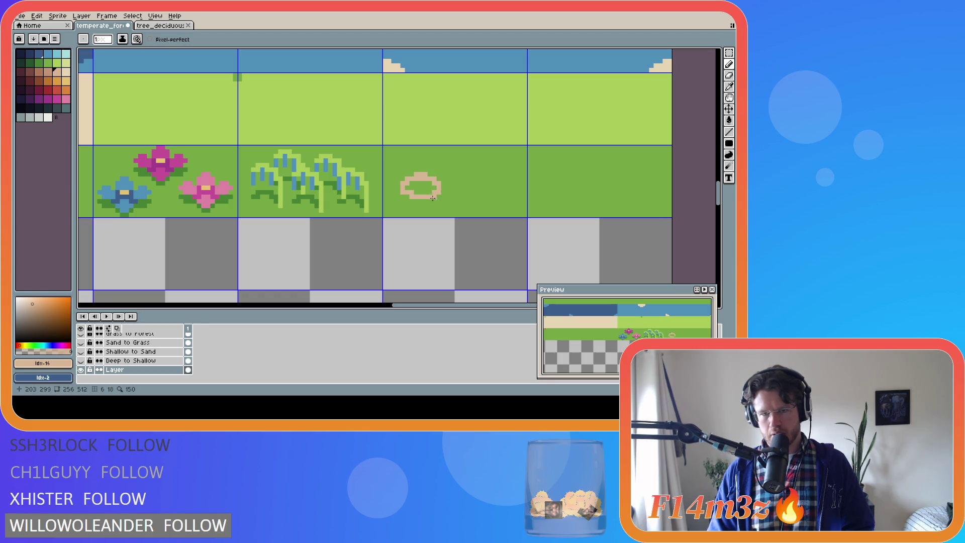
key(g)
click(417, 187)
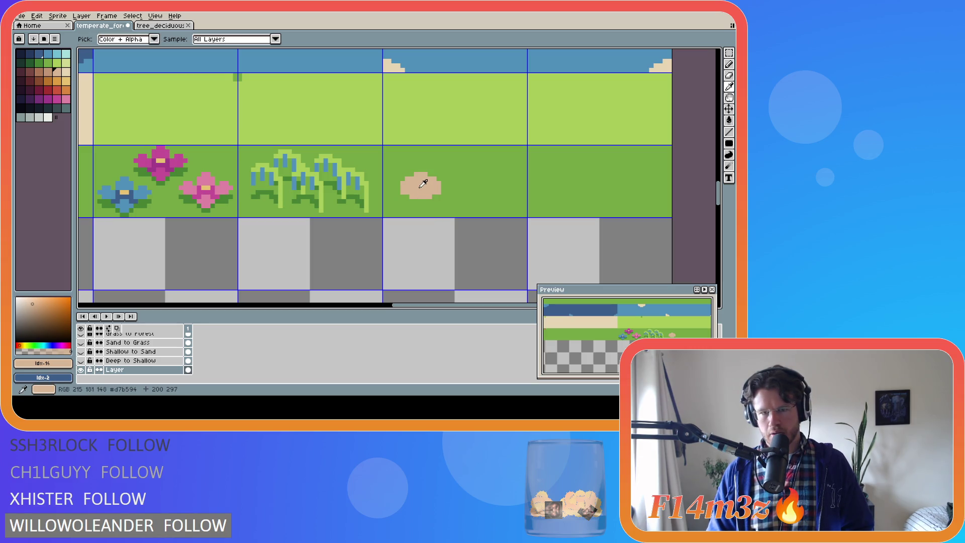
alt+click(419, 169)
click(420, 171)
key(ctrl+z)
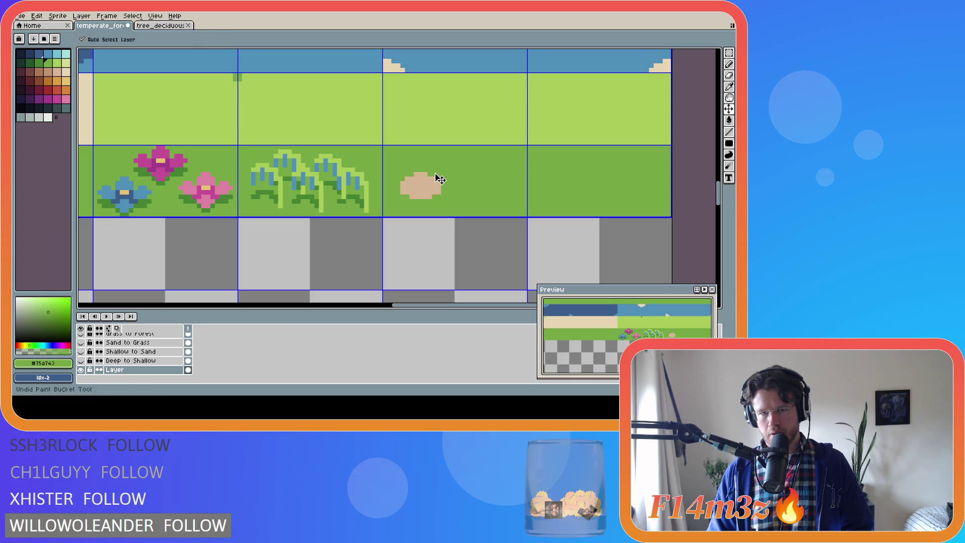
key(b)
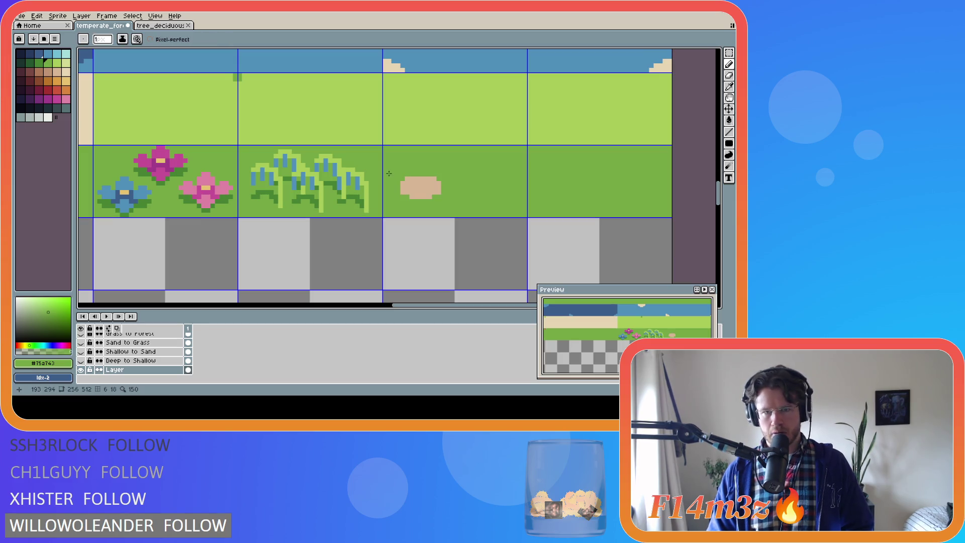
key(ctrl+z)
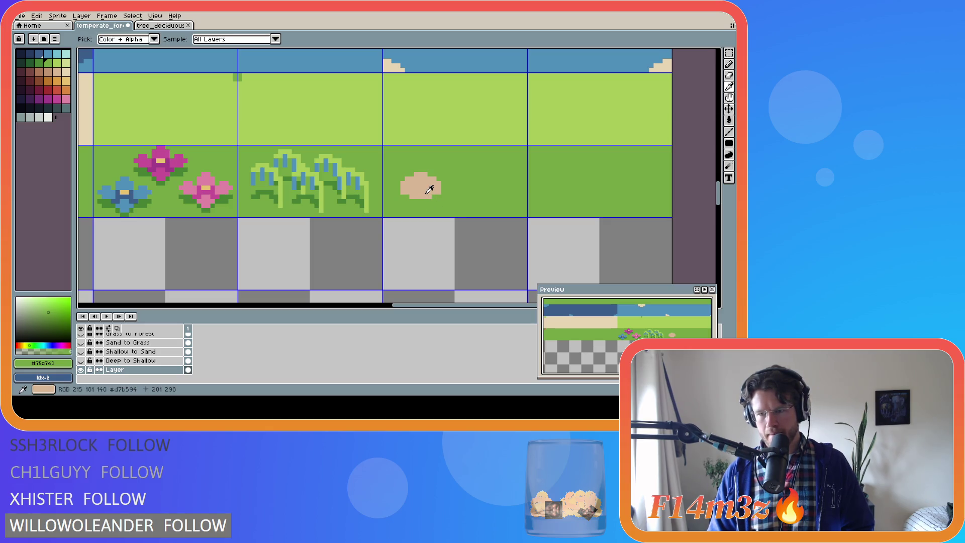
Step: Add a tan stem pixel under the blob and extra tan pixels on its edges and bottom
alt+click(430, 189)
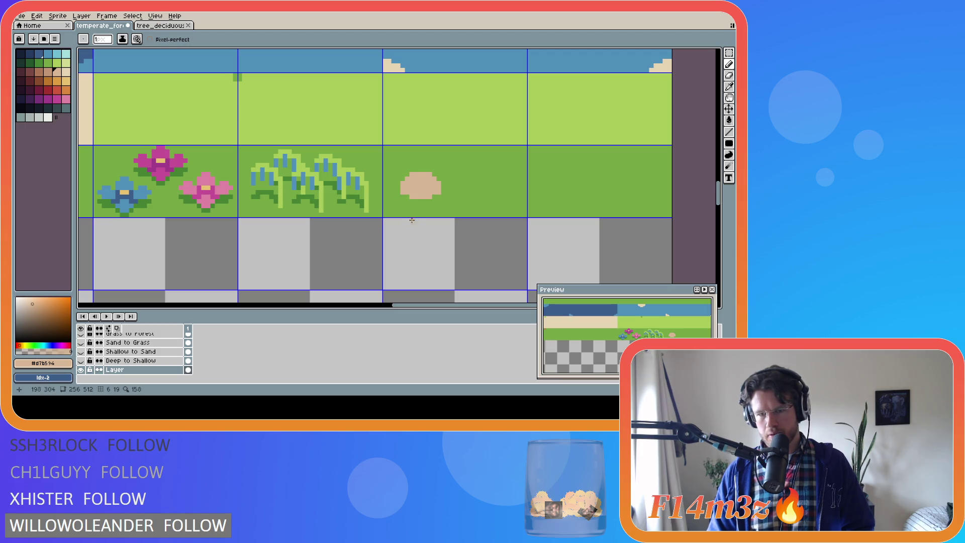
mouse_move(420, 196)
mouse_down()
mouse_move(425, 206)
mouse_move(416, 209)
mouse_up()
key(ctrl+z)
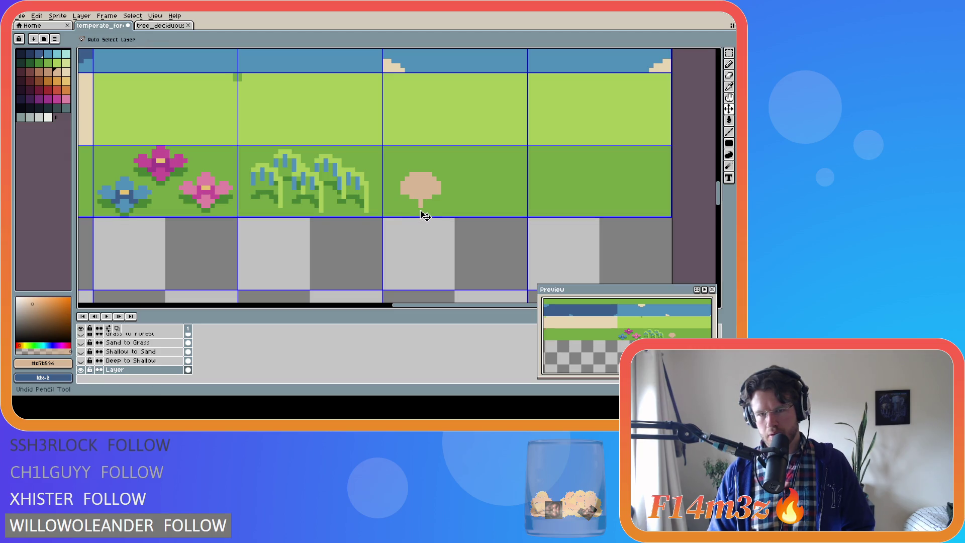
click(420, 200)
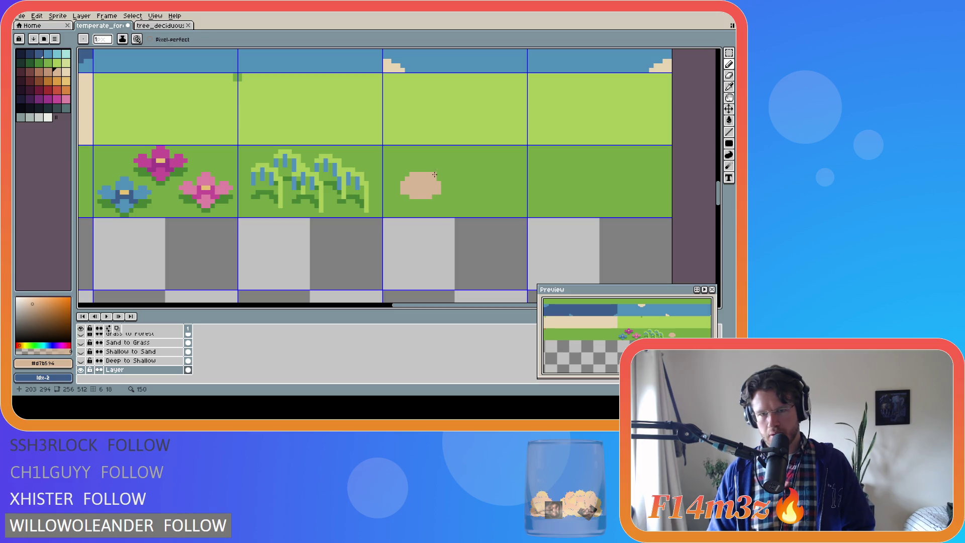
drag(442, 181, 443, 186)
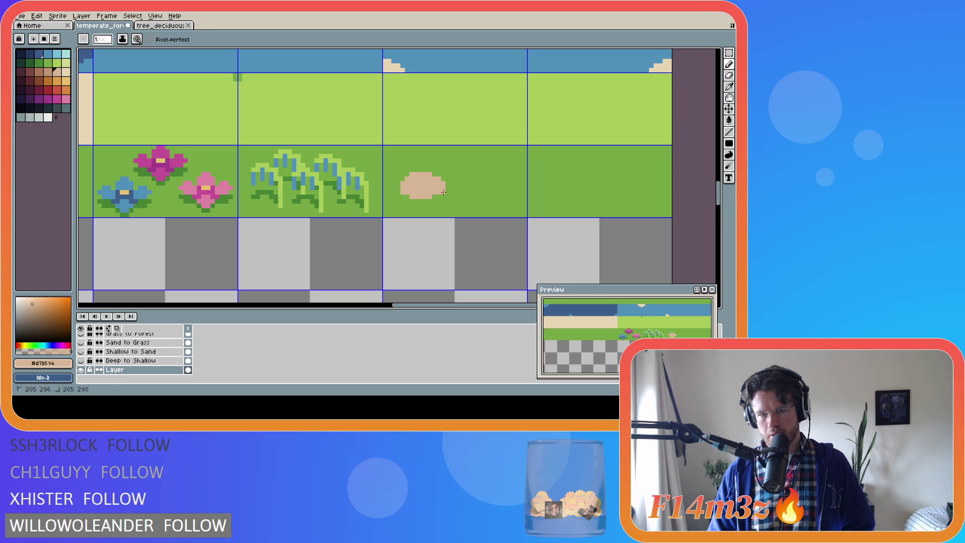
click(396, 190)
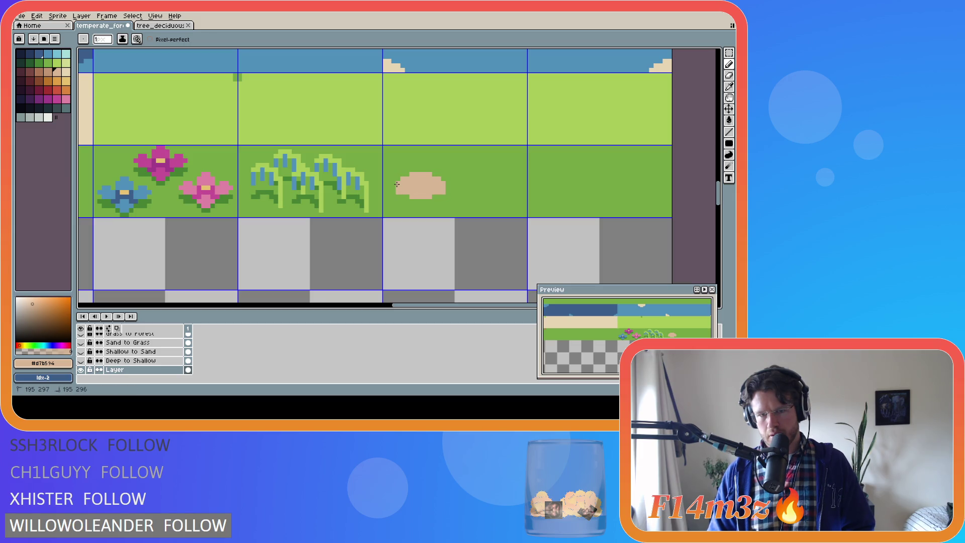
click(425, 204)
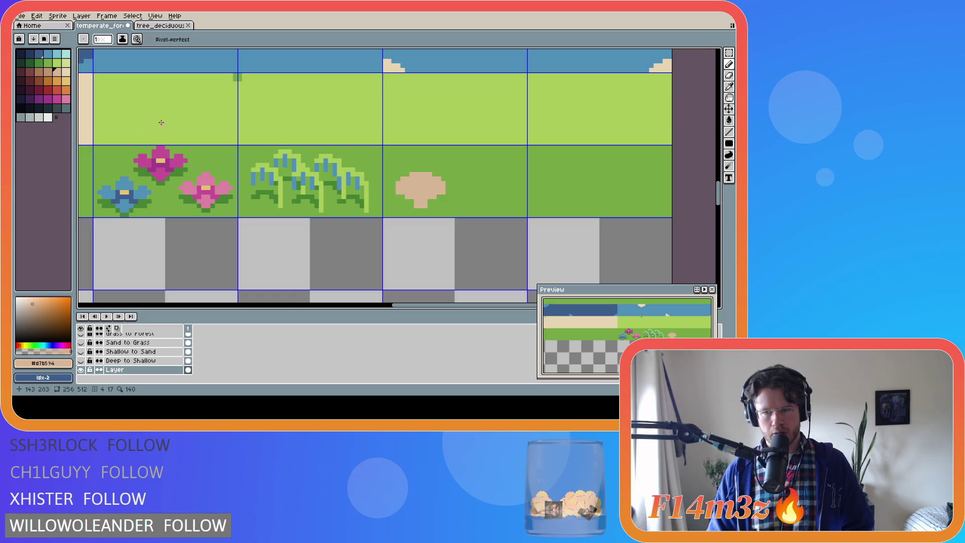
Step: Undo the large tan blob and draw a small tan mushroom with a rounded cap
key(ctrl+z)
key(ctrl+z)
key(ctrl+z)
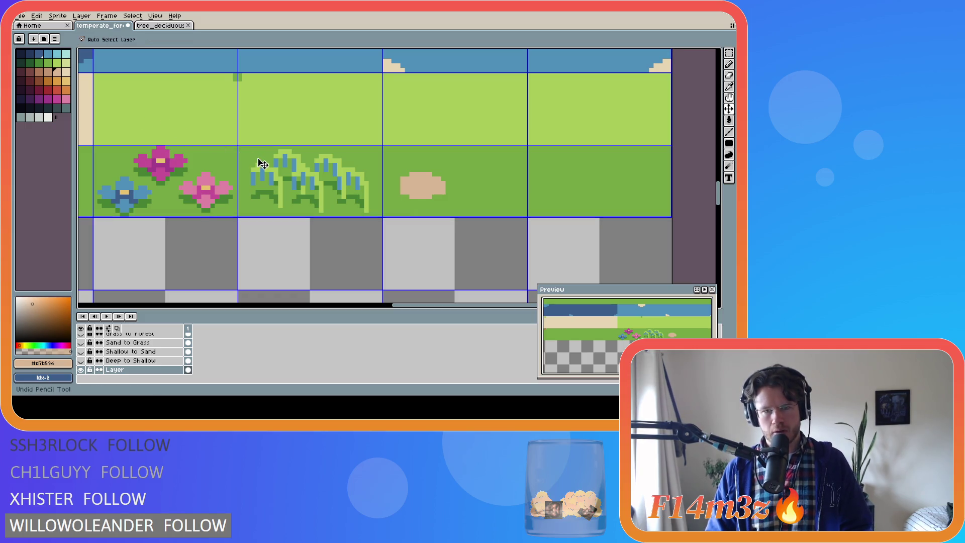
key(ctrl+z)
key(ctrl+z)
key(ctrl+z)
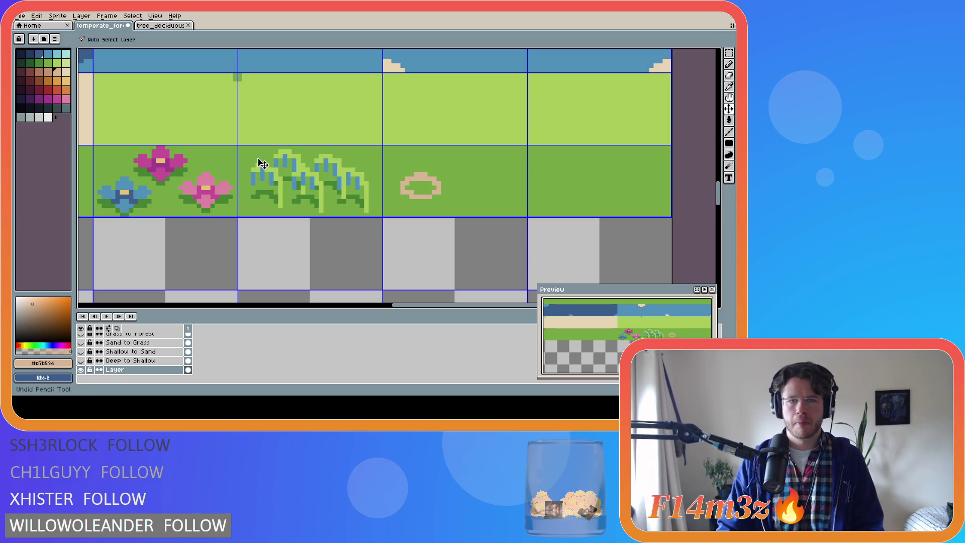
key(ctrl+z)
key(ctrl+z)
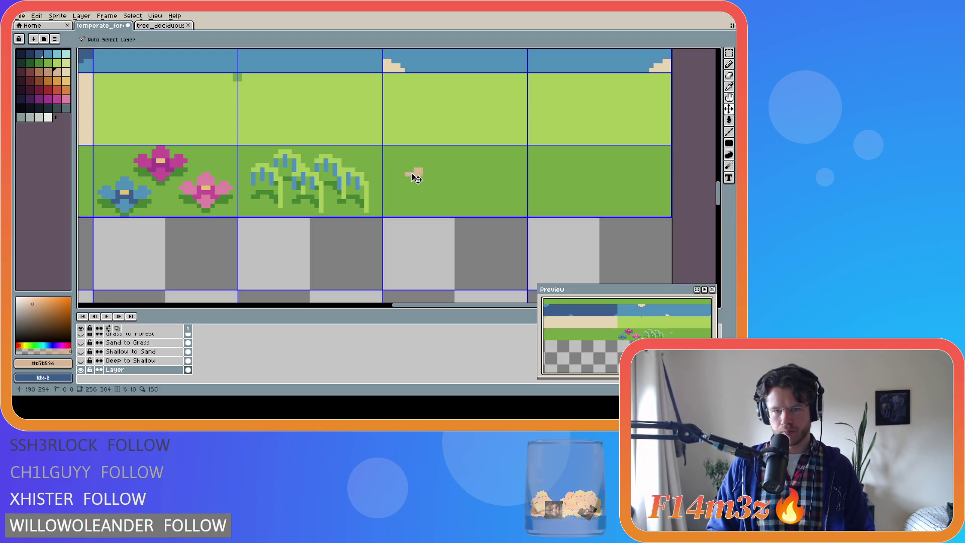
drag(412, 183, 412, 193)
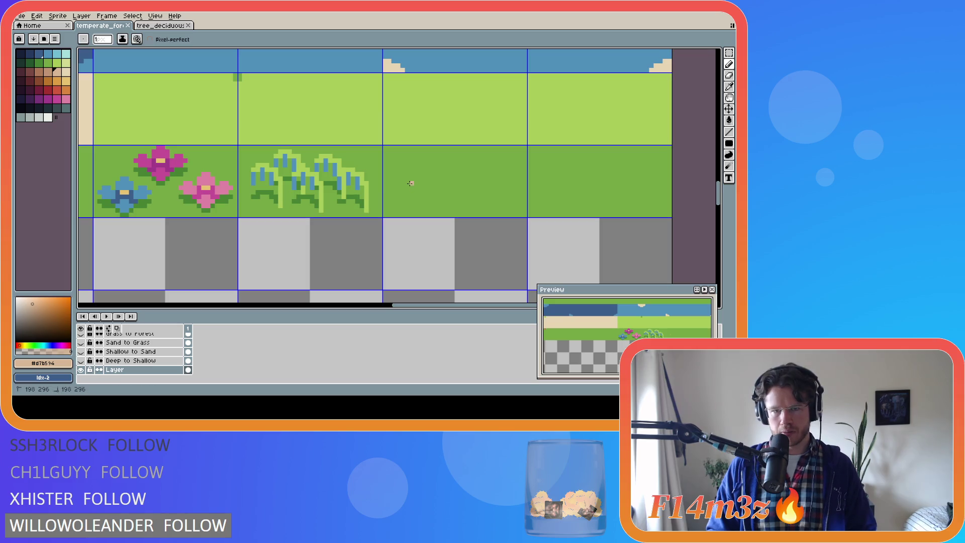
click(406, 182)
click(416, 183)
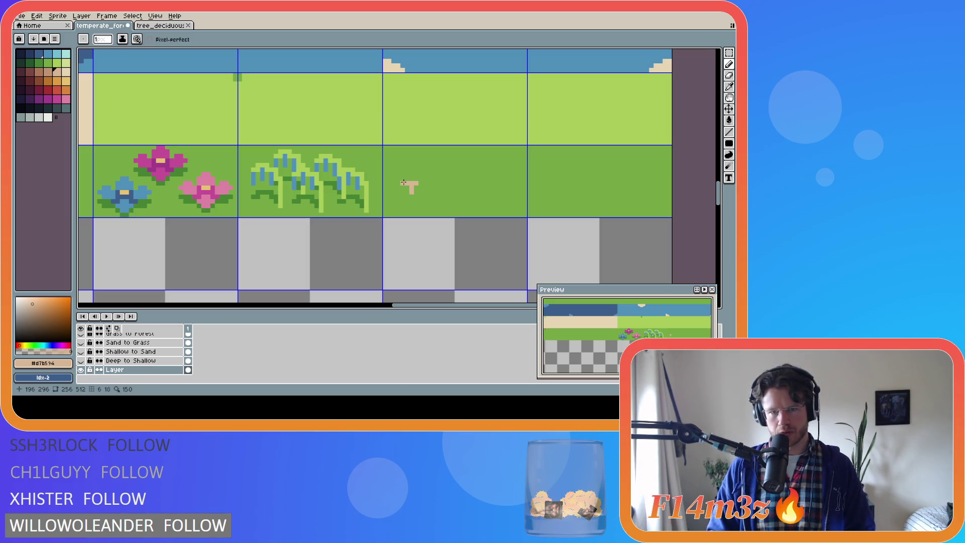
click(402, 181)
drag(402, 175, 421, 182)
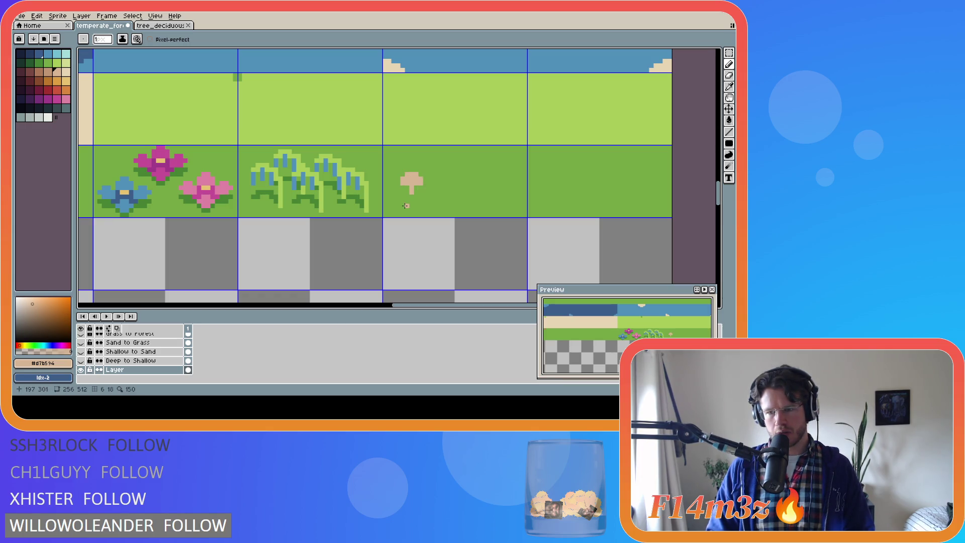
Step: Trim the small mushroom's top row and both top corners with grass green
alt+click(438, 209)
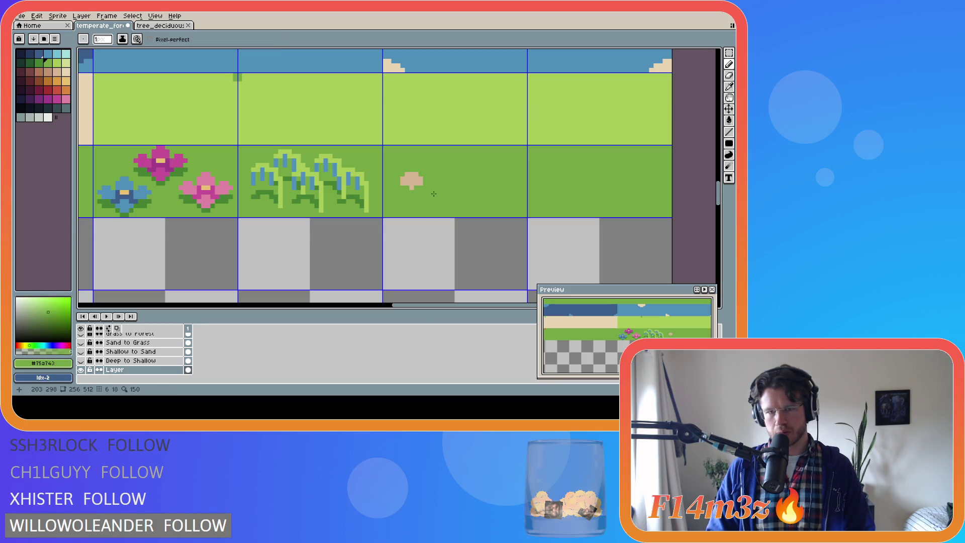
alt+click(406, 179)
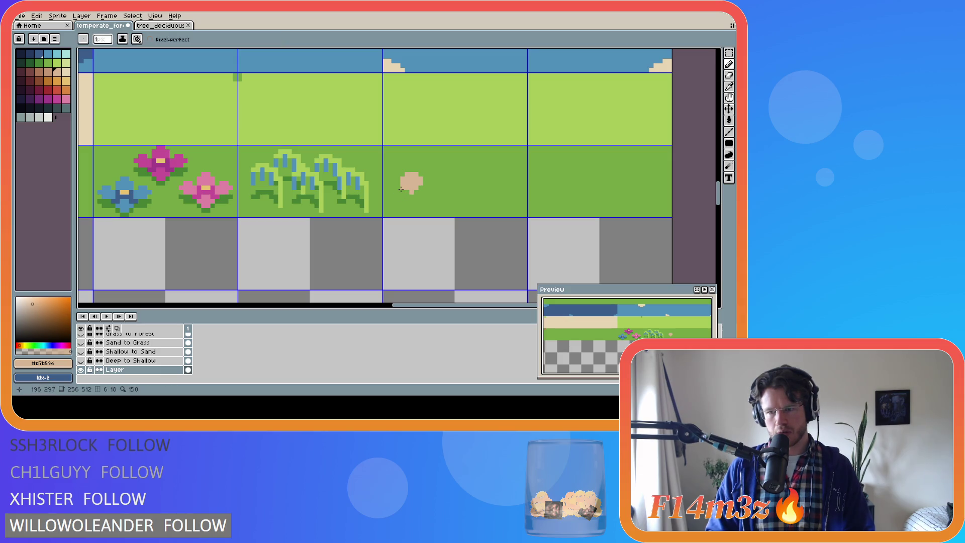
alt+click(399, 179)
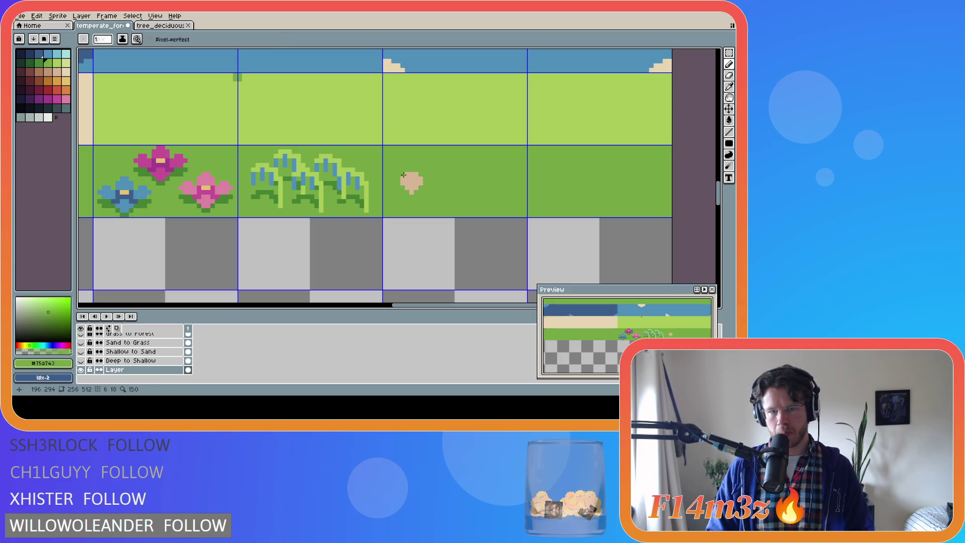
drag(420, 174, 404, 175)
click(403, 179)
click(417, 178)
alt+click(410, 180)
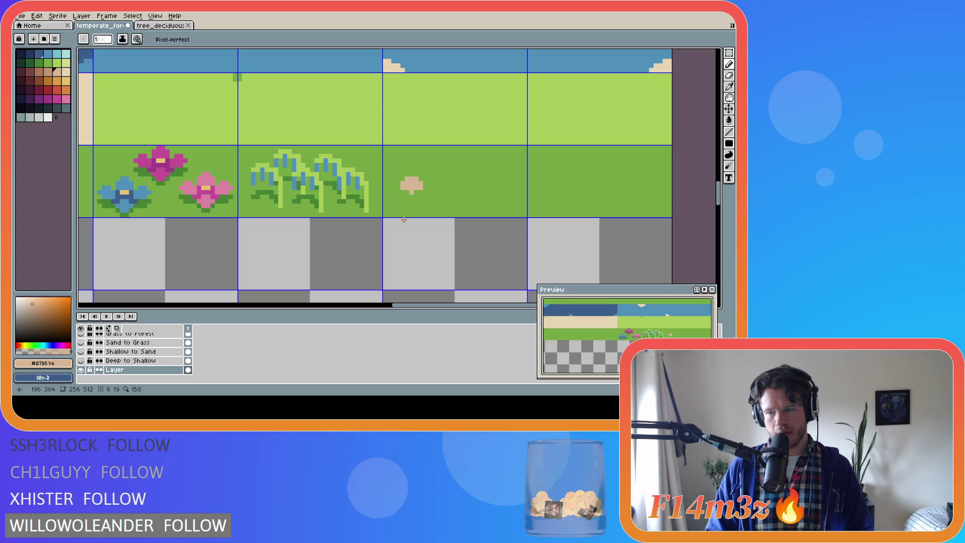
Step: Try darker-tan shading under the cap, undo it, and choose dark green #448232
alt+click(409, 186)
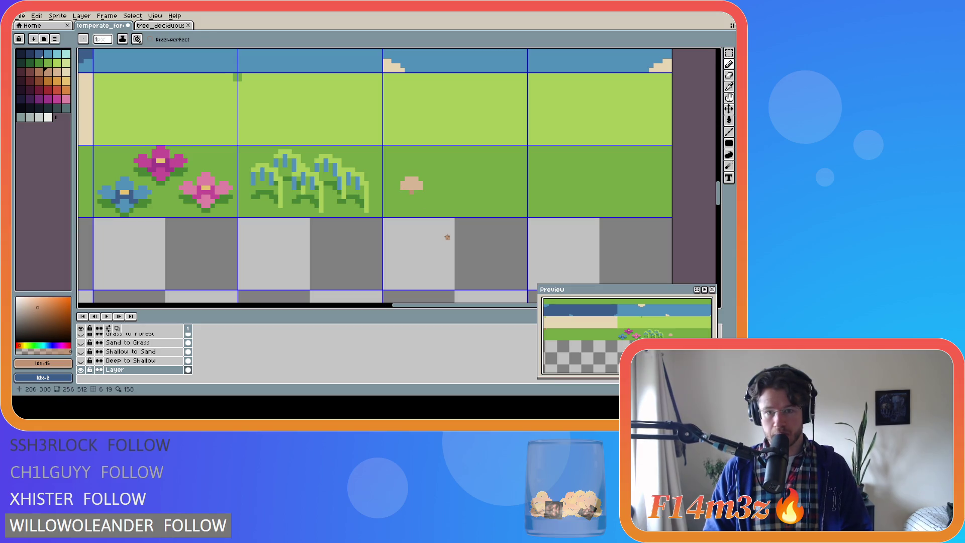
drag(403, 188, 423, 189)
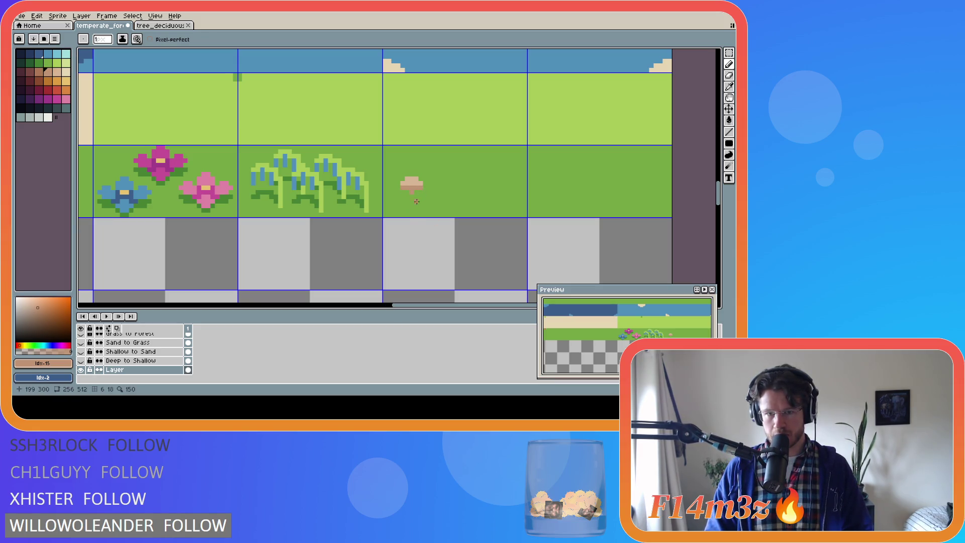
key(ctrl+z)
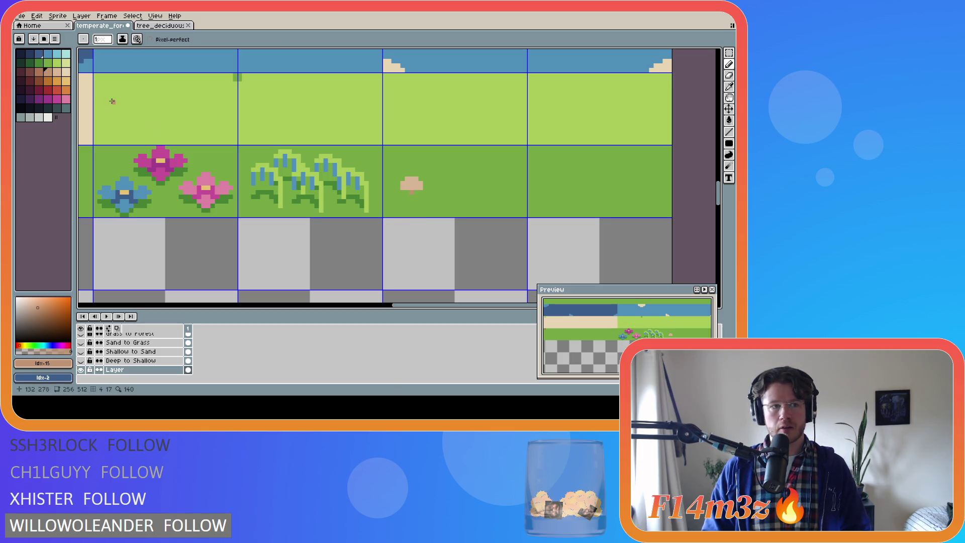
alt+click(374, 187)
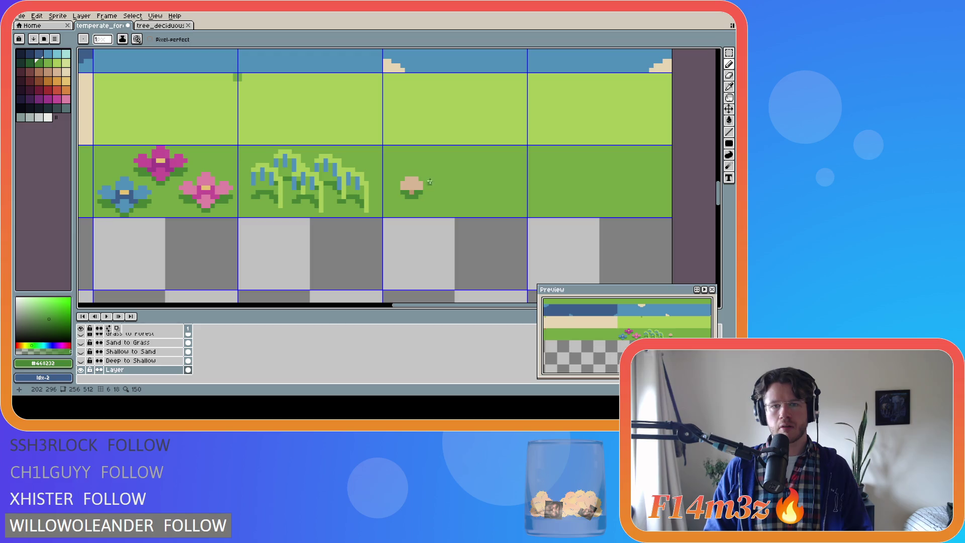
scroll(426, 188, up, 1)
Step: Undo stray stem pixels and add a dark-green #468232 shading pixel beside the mushroom's stem
key(ctrl+z)
key(ctrl+z)
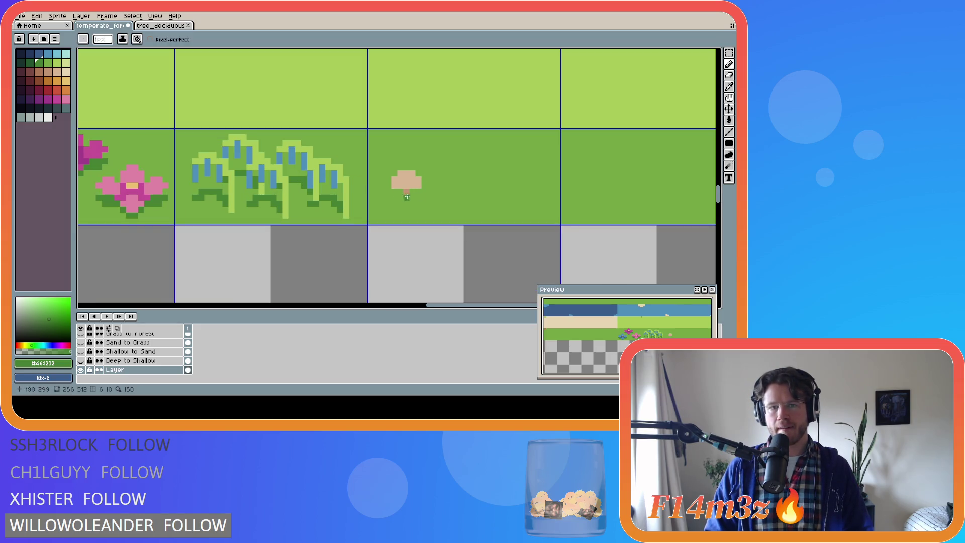
alt+click(406, 187)
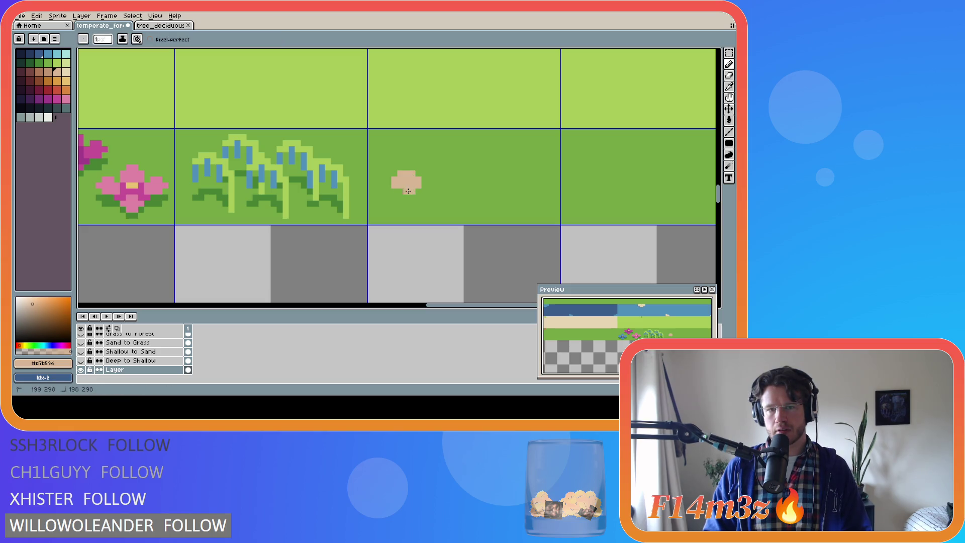
key(ctrl+z)
key(ctrl+z)
key(ctrl+z)
key(ctrl+z)
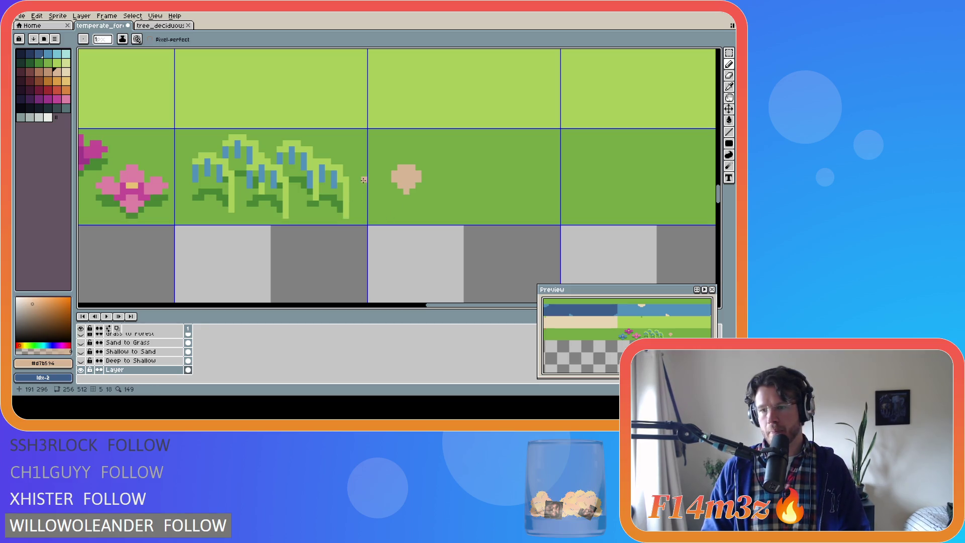
key(i)
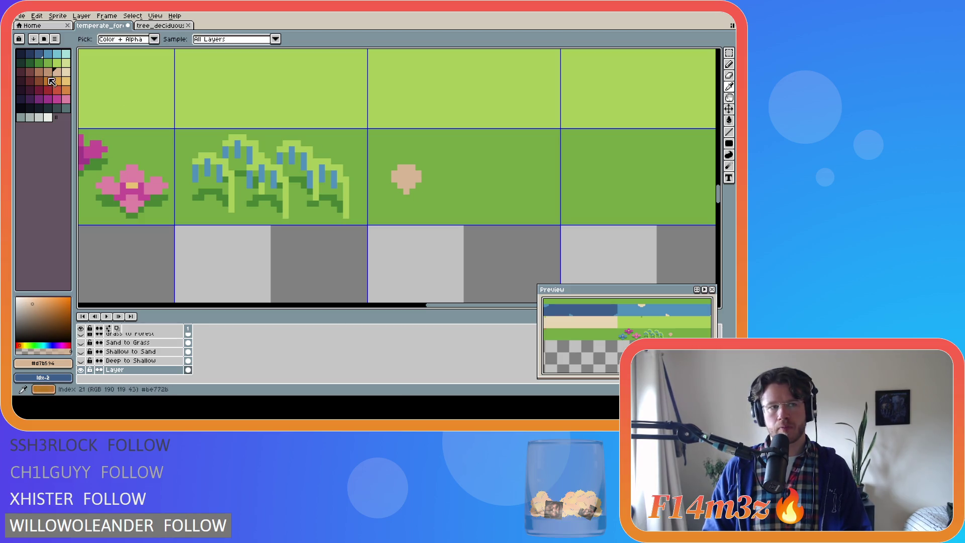
click(47, 71)
key(b)
key(i)
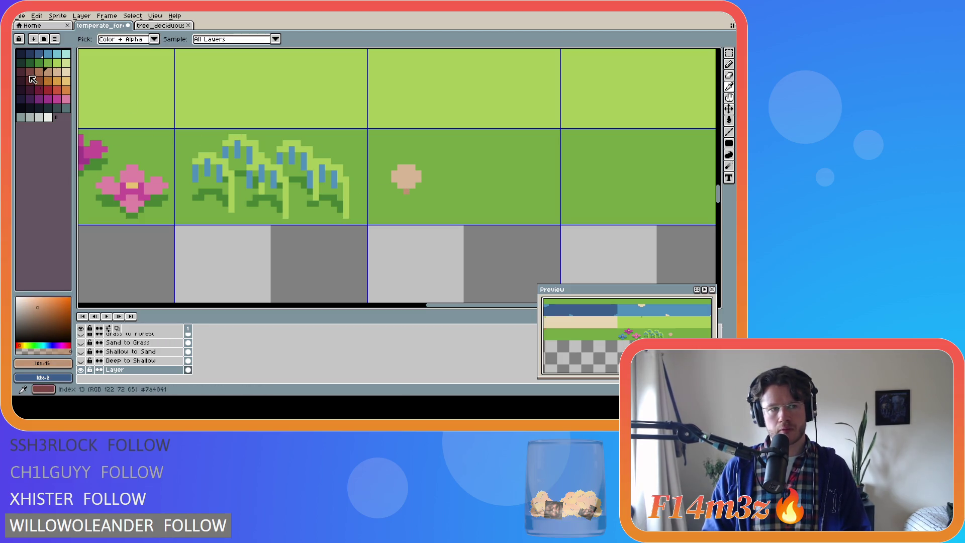
click(309, 200)
key(b)
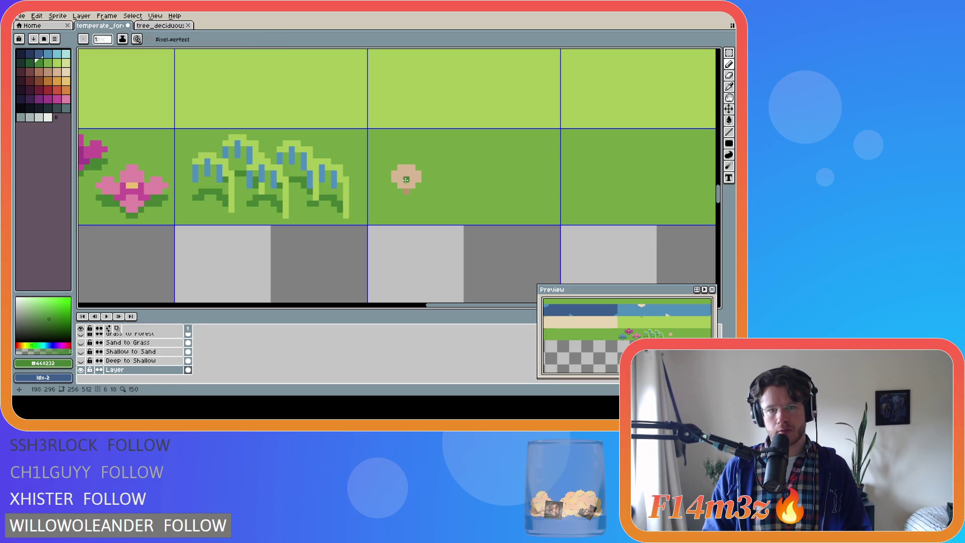
click(395, 186)
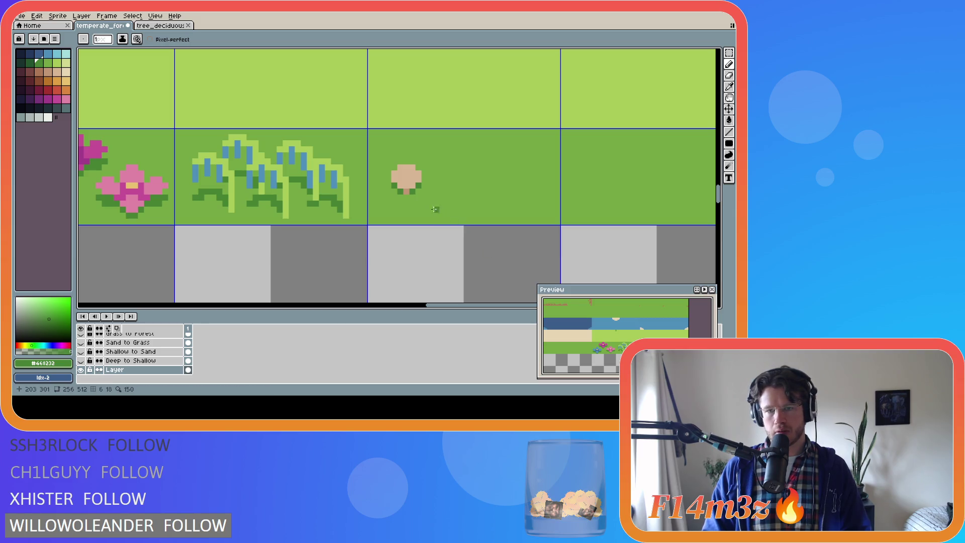
alt+click(415, 177)
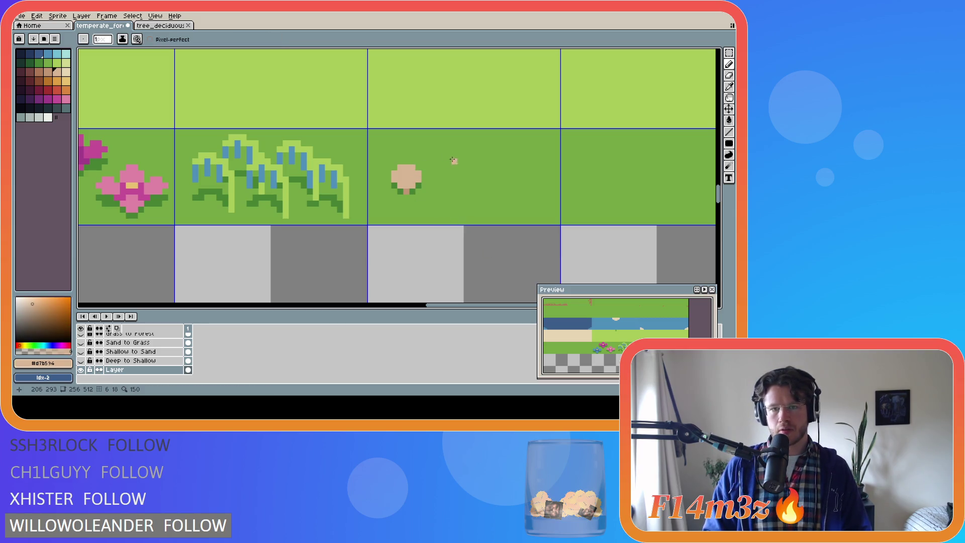
Step: Outline a larger tan cap right of the first mushroom, adding a #c09473 stem pixel and dark-green shading
mouse_move(455, 154)
mouse_down()
mouse_move(442, 174)
mouse_move(467, 162)
mouse_move(431, 163)
mouse_move(458, 165)
mouse_move(440, 163)
mouse_up()
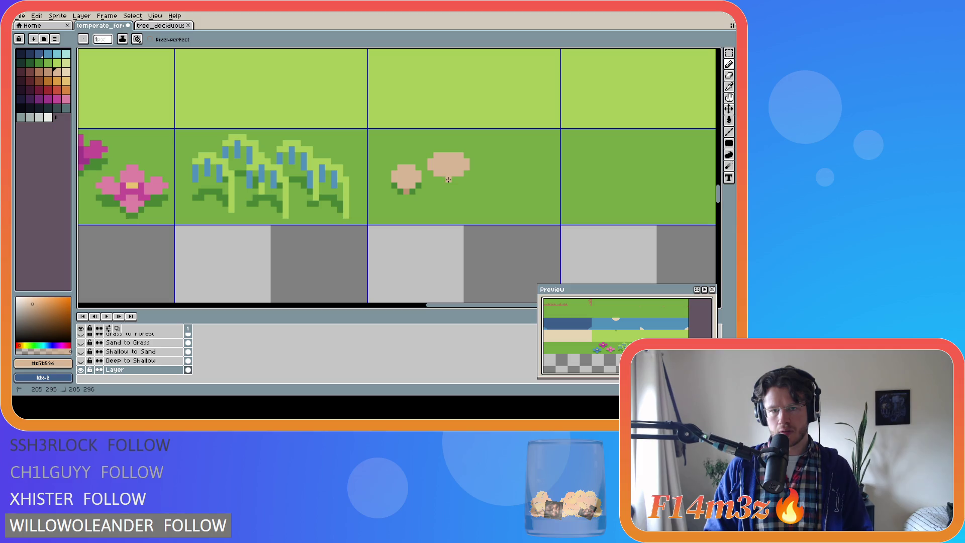
alt+click(406, 191)
click(449, 180)
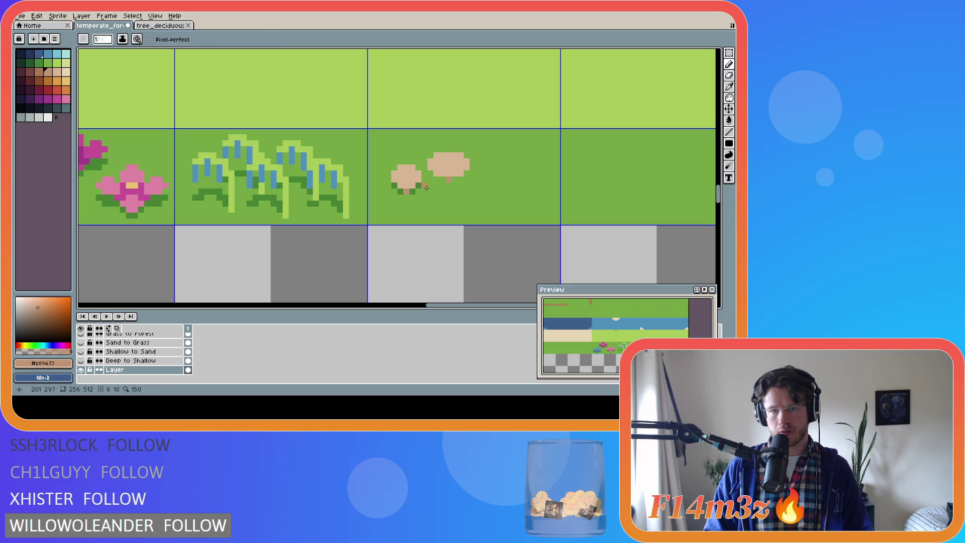
alt+click(413, 191)
click(430, 173)
drag(435, 179, 467, 174)
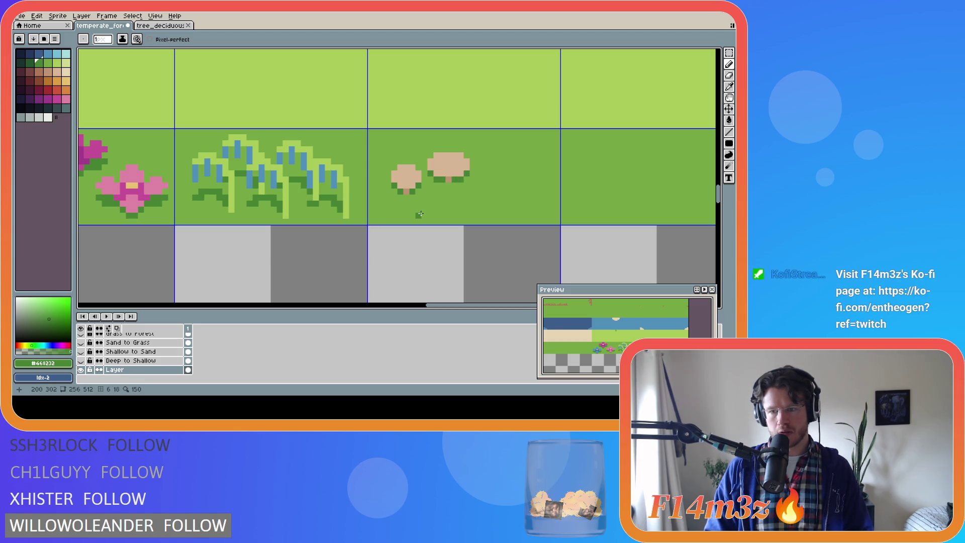
alt+click(443, 191)
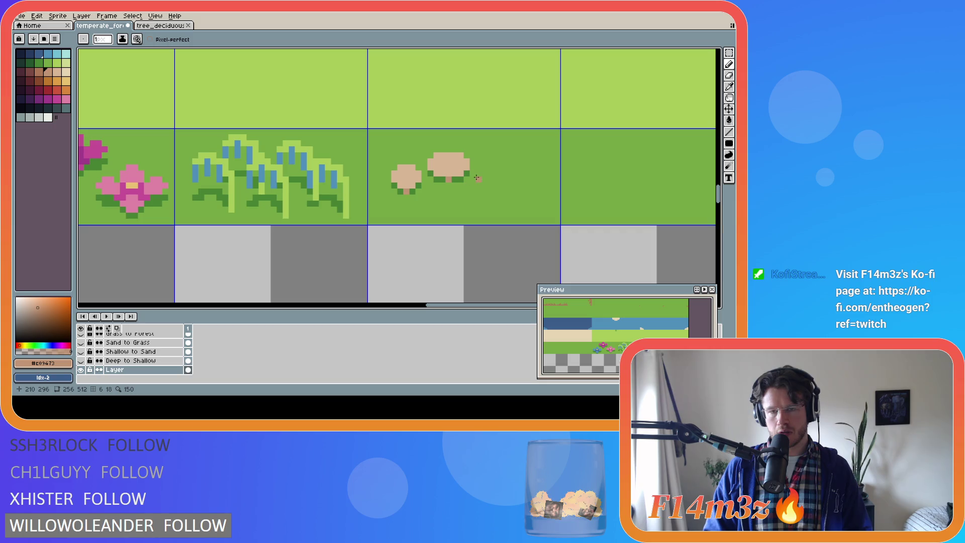
Step: Trim the larger cap's left and right edges with grass green
key(v)
key(b)
alt+click(430, 159)
click(430, 165)
click(460, 155)
click(465, 170)
click(466, 160)
key(v)
key(b)
key(ctrl+z)
key(ctrl+z)
key(ctrl+z)
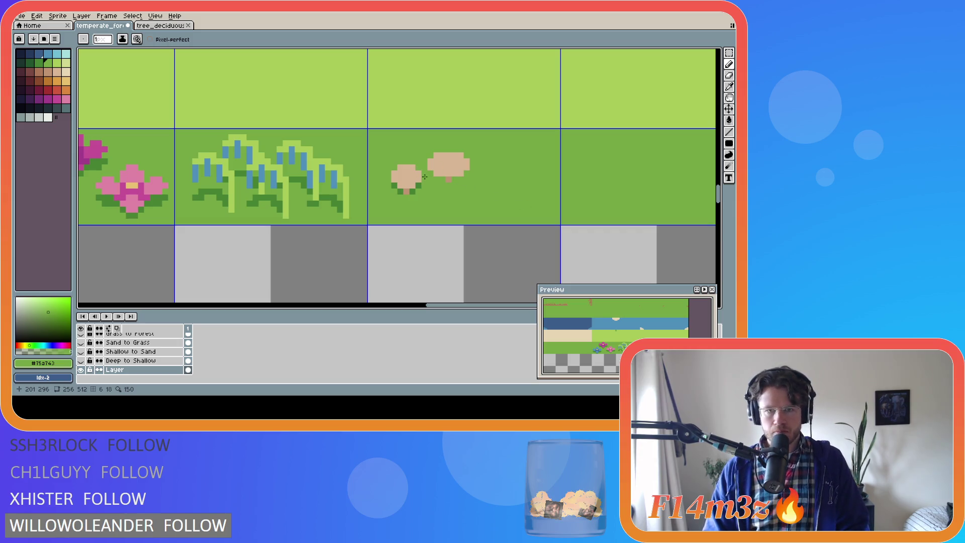
Step: Extend the larger cap's top and right edge in tan and shade its underside dark green
alt+click(436, 162)
drag(434, 148, 471, 156)
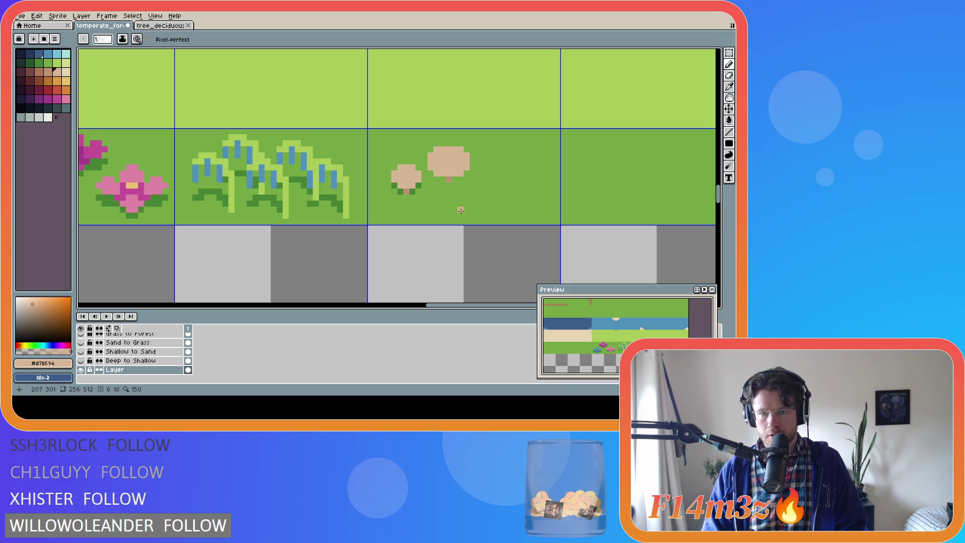
alt+click(429, 179)
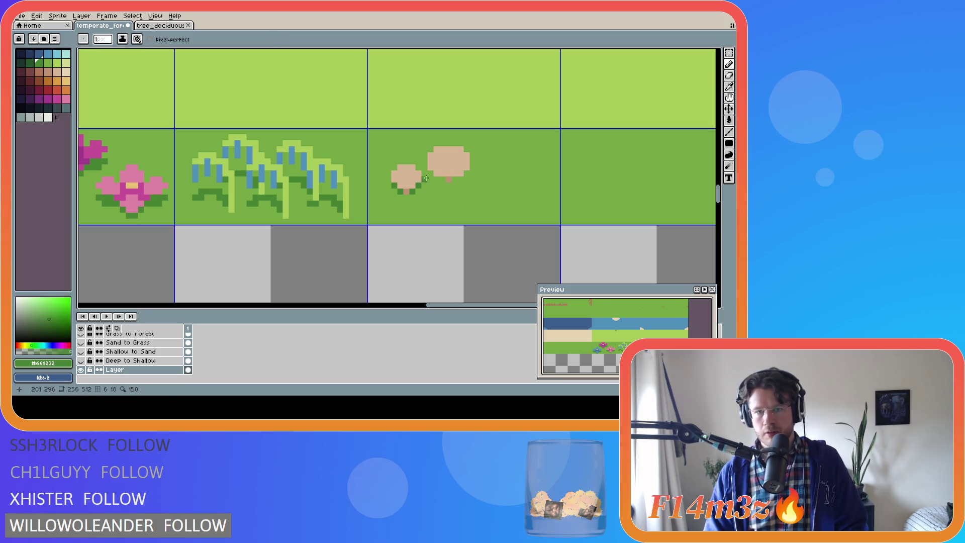
drag(430, 180, 468, 174)
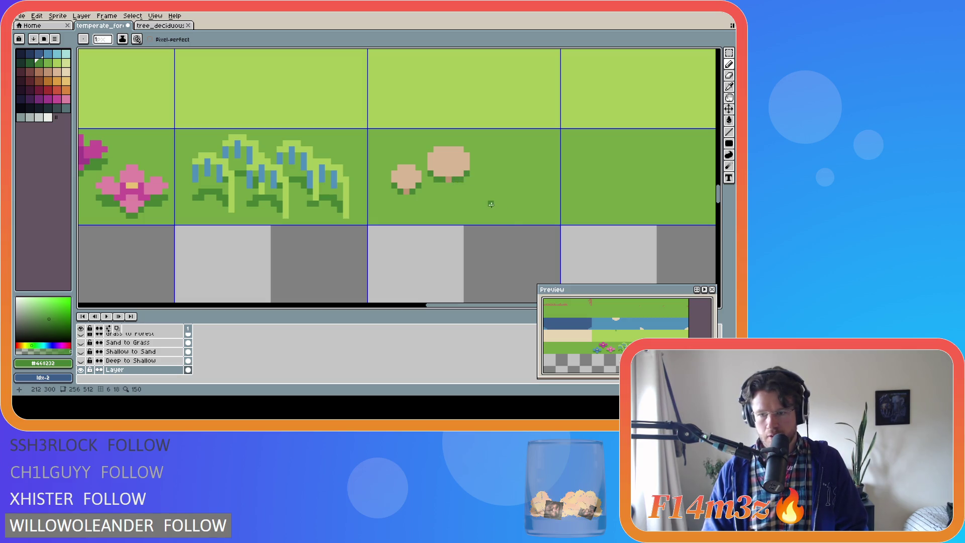
alt+click(515, 202)
drag(465, 149, 431, 155)
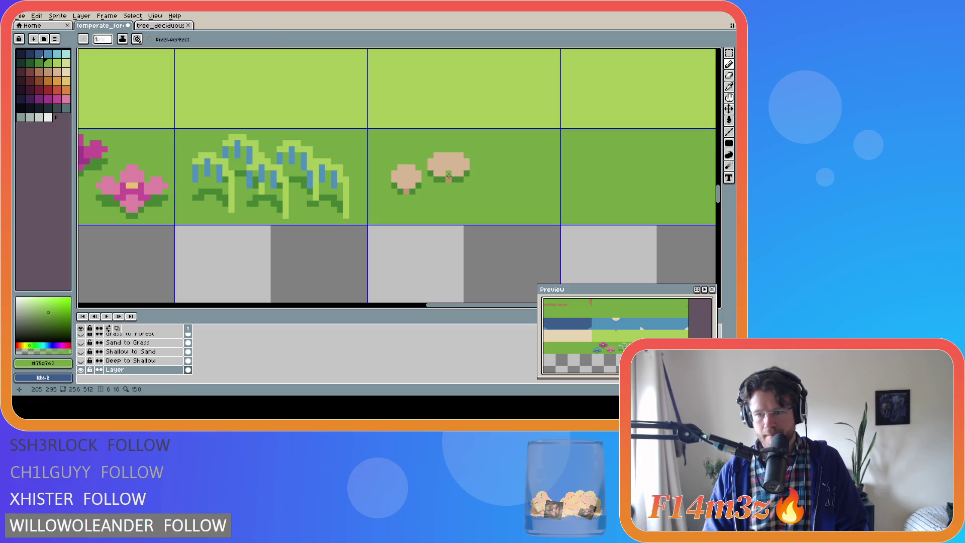
key(ctrl+z)
key(ctrl+z)
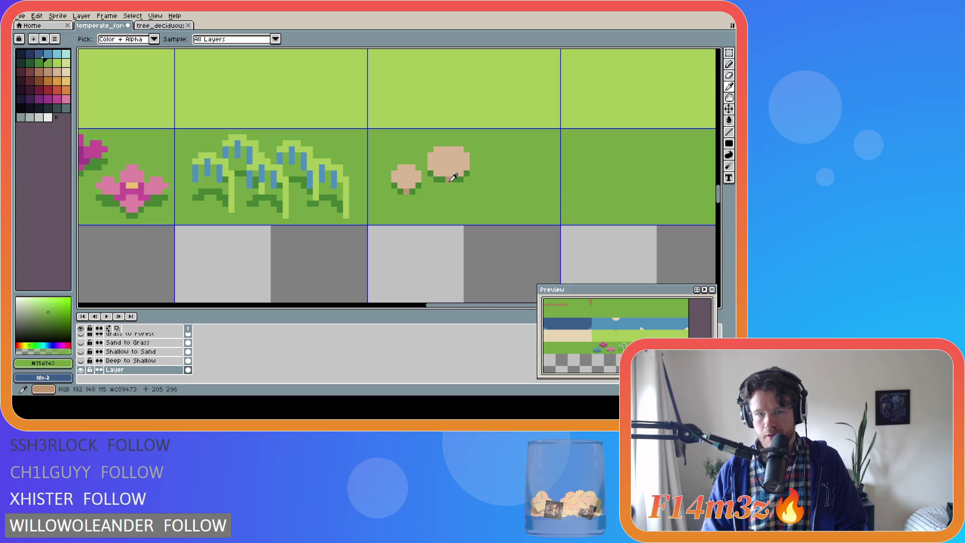
alt+click(448, 179)
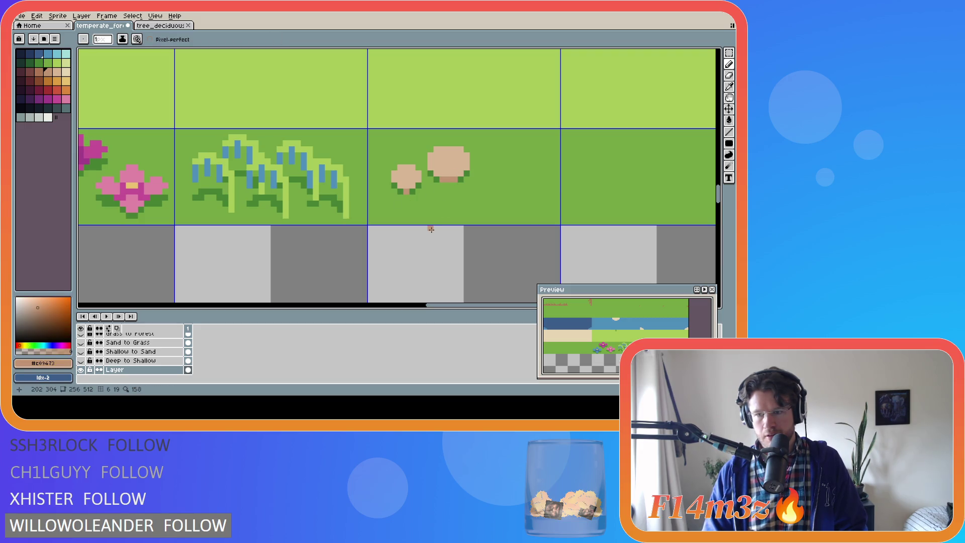
key(ctrl+z)
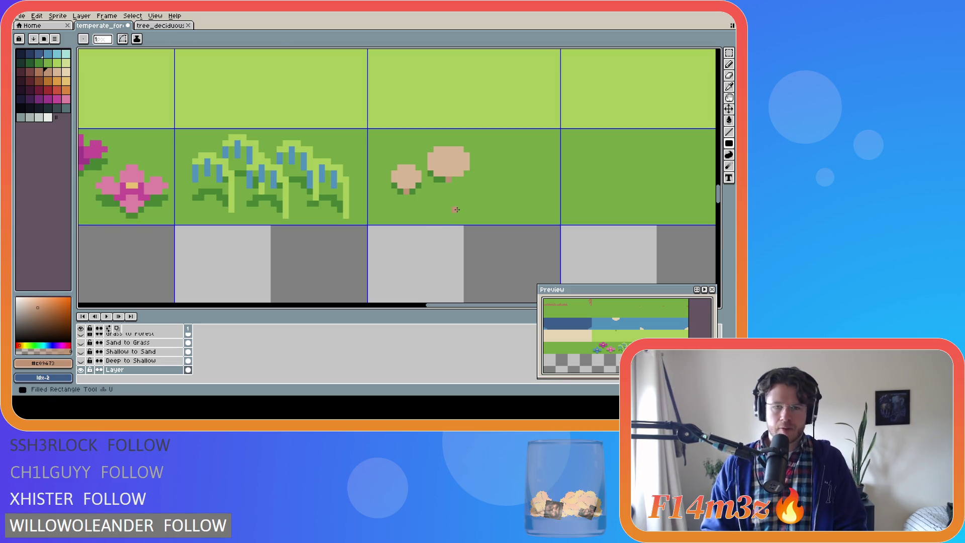
alt+click(469, 196)
Step: Paint grass green over the larger mushroom cap to erase it
mouse_move(468, 173)
mouse_down()
mouse_move(428, 160)
mouse_move(452, 161)
mouse_up()
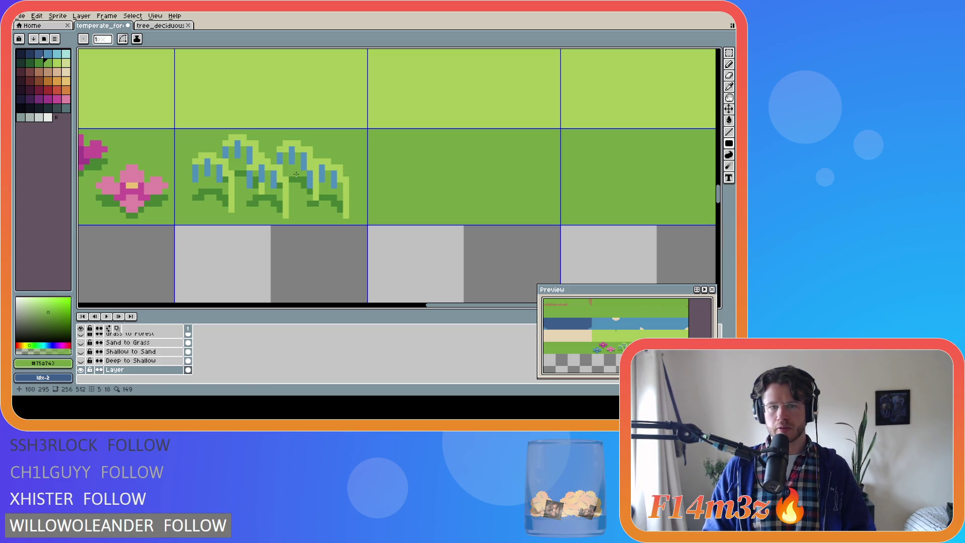
Step: Marquee the three-flower tile and duplicate it into the empty grass tile on its right
drag(437, 305, 386, 305)
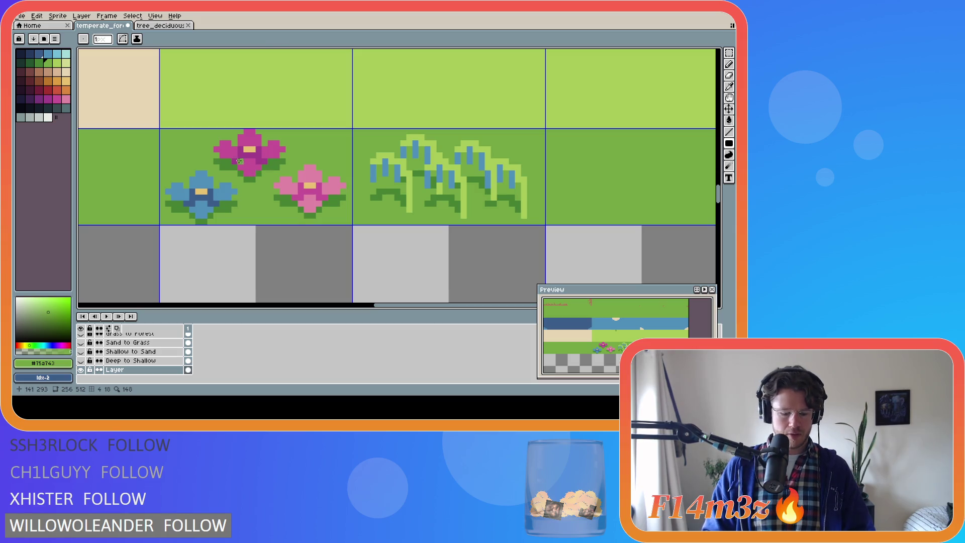
key(m)
drag(160, 129, 353, 226)
mouse_move(304, 197)
mouse_down()
mouse_move(599, 171)
mouse_move(612, 173)
mouse_move(612, 196)
mouse_up()
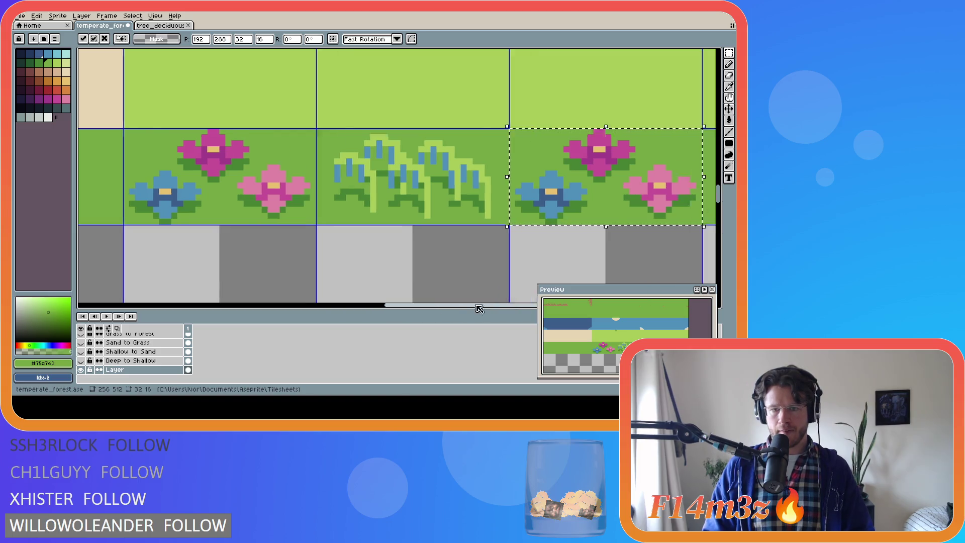
scroll(475, 307, right, 5)
click(275, 190)
key(i)
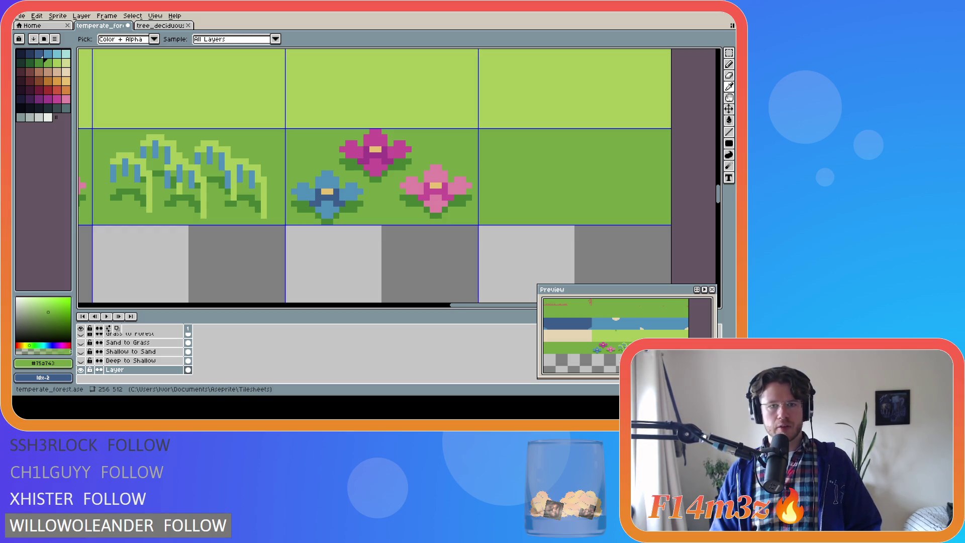
key(m)
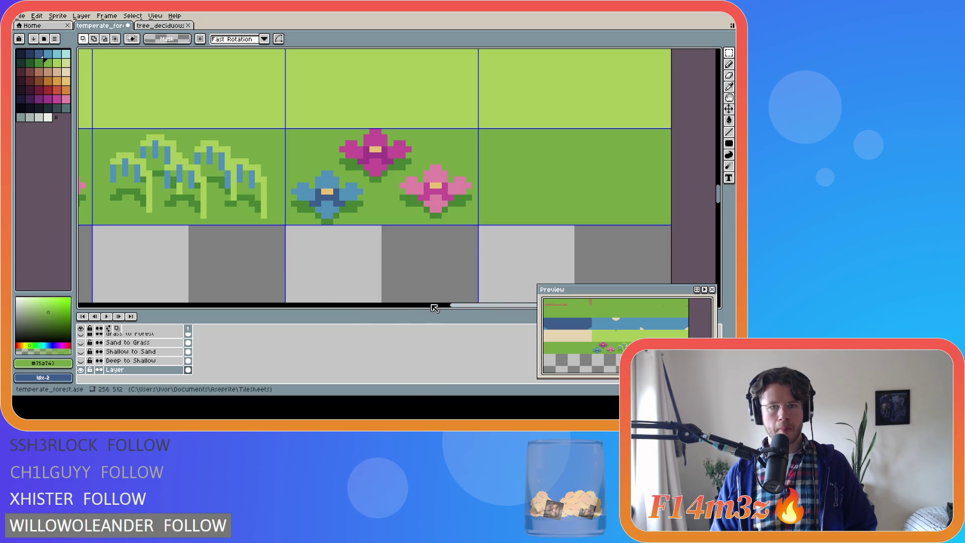
drag(458, 305, 480, 306)
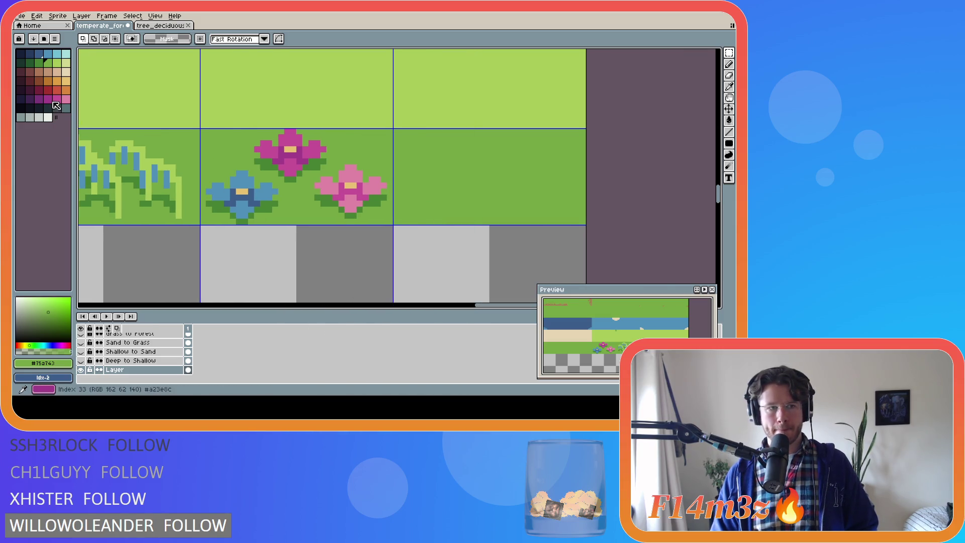
alt+click(269, 166)
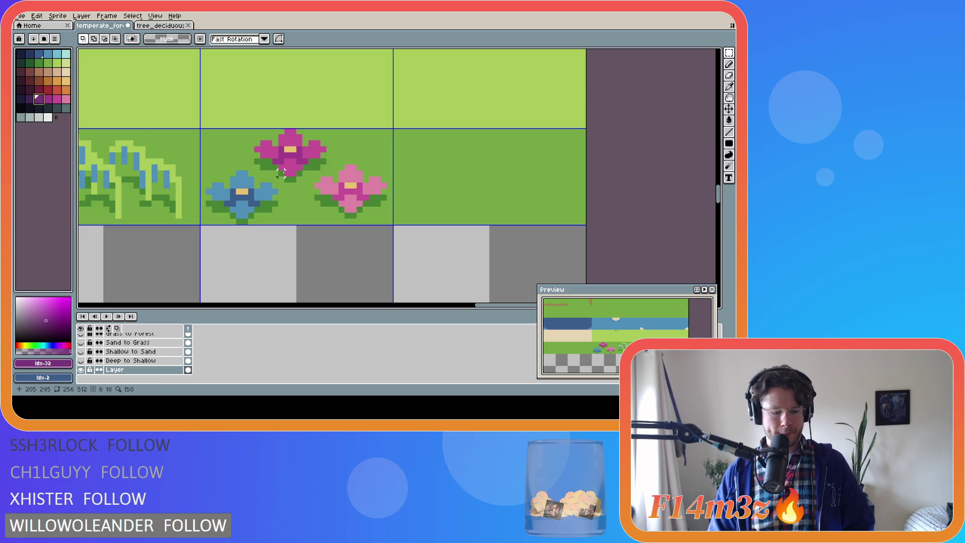
key(v)
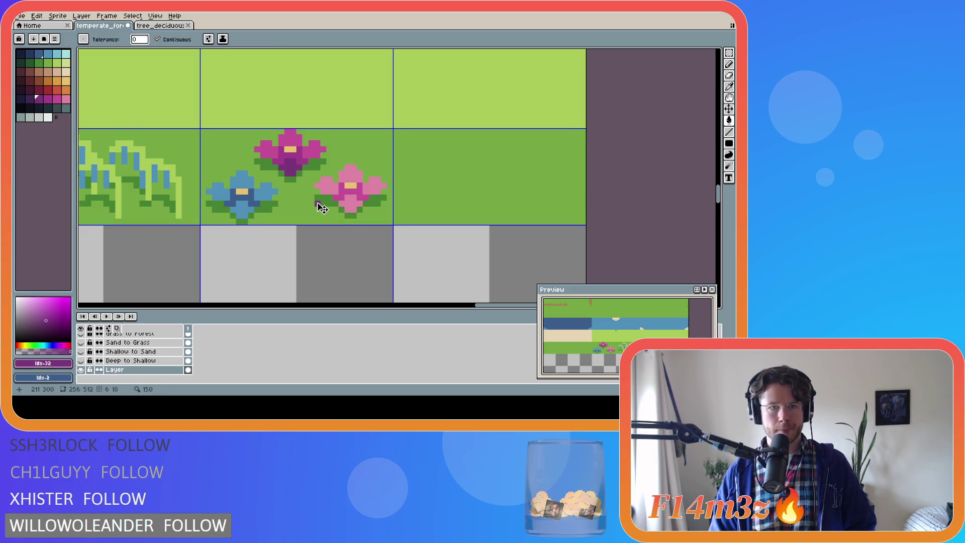
key(g)
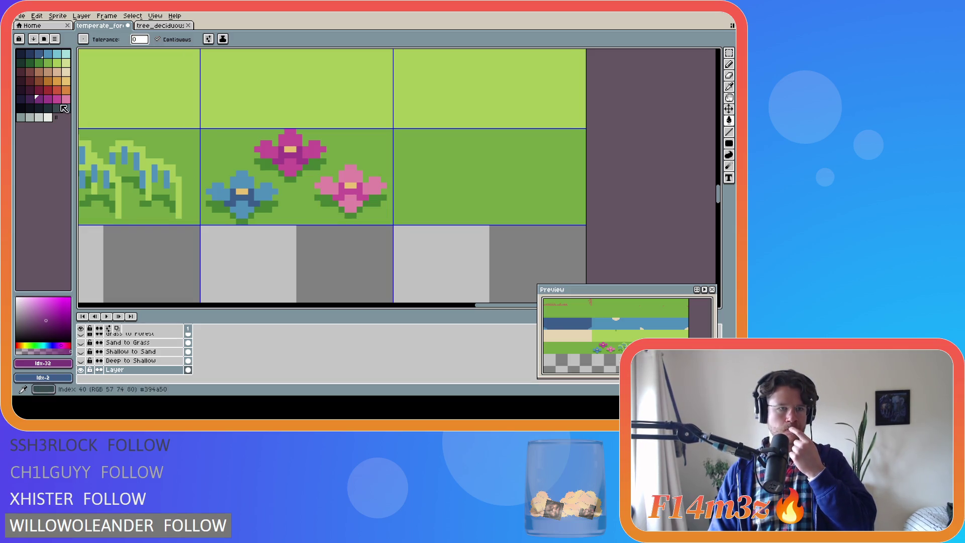
alt+click(268, 153)
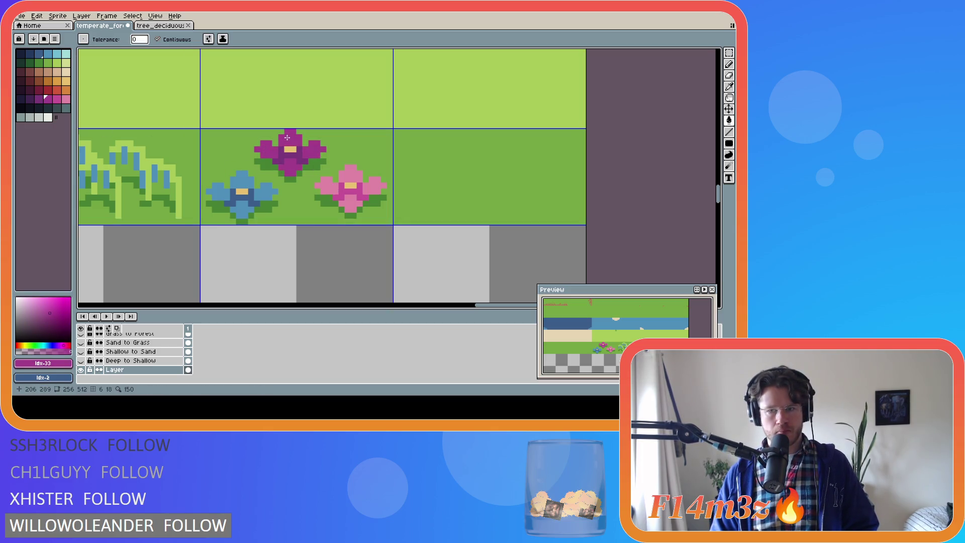
key(ctrl+z)
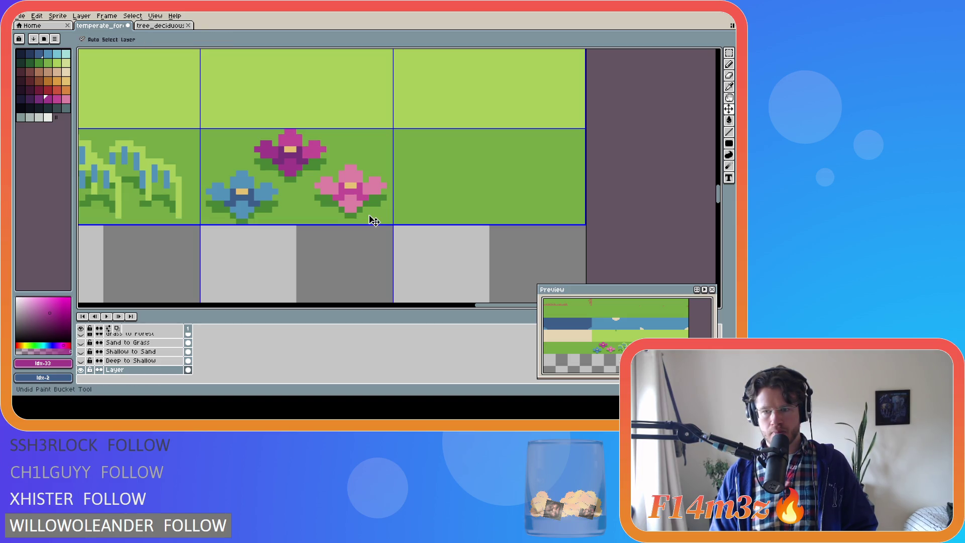
key(ctrl+z)
key(ctrl+z)
key(ctrl+z)
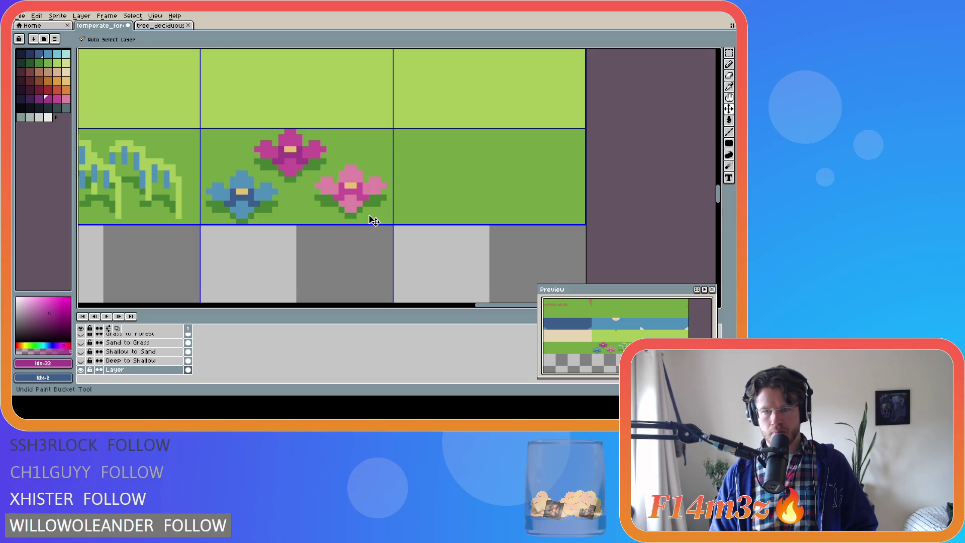
key(ctrl+y)
key(ctrl+y)
key(ctrl+y)
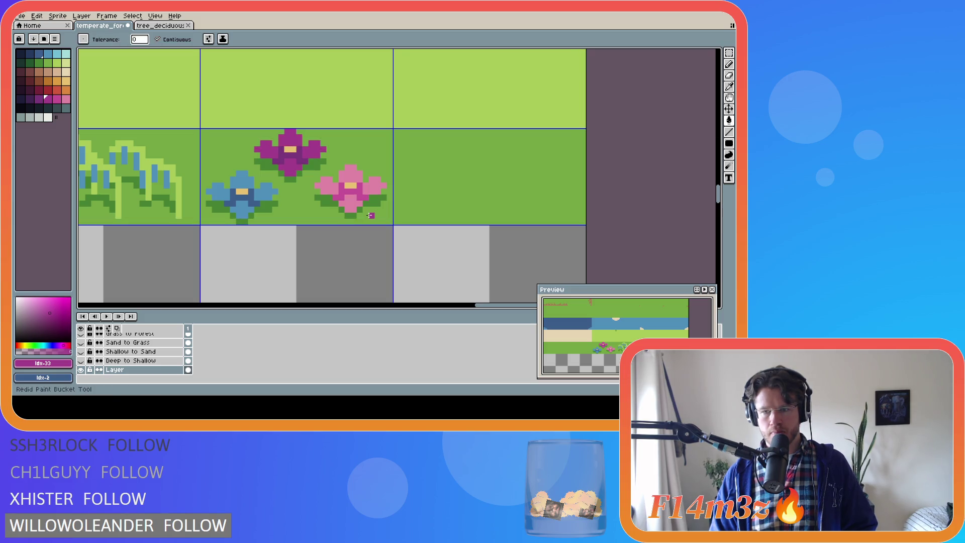
key(ctrl+z)
key(ctrl+z)
key(ctrl+z)
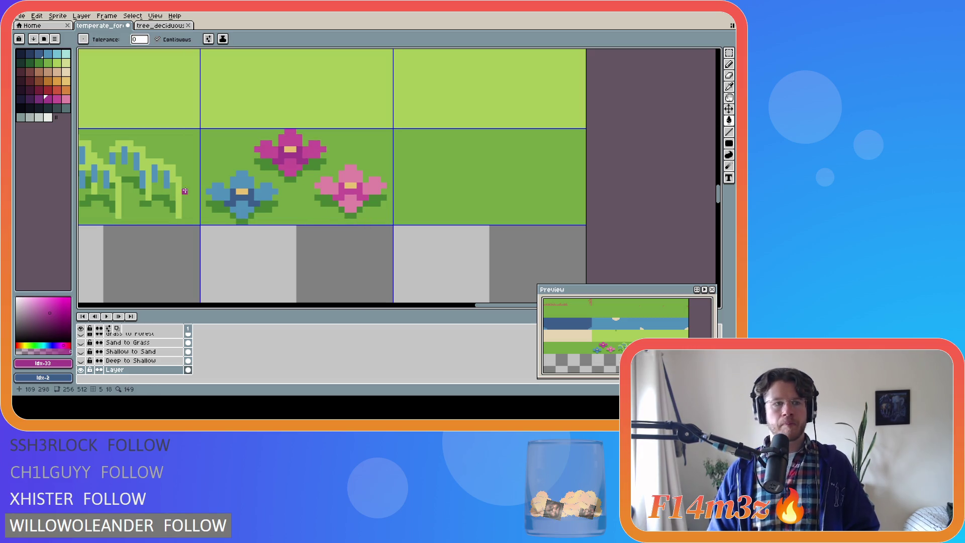
Step: Fill the blue flower's four petals dark red and its centre dark maroon
click(46, 89)
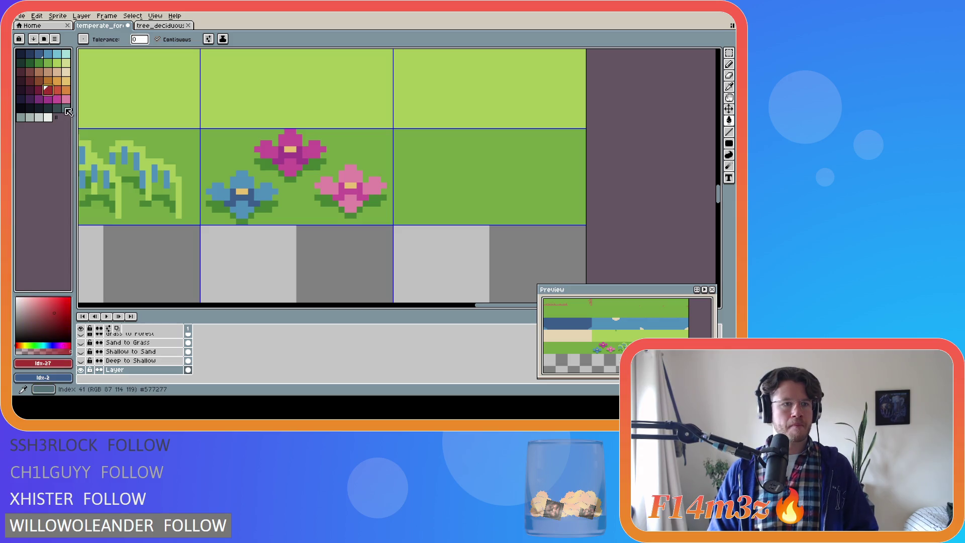
click(237, 181)
click(262, 198)
click(241, 211)
click(216, 191)
click(43, 89)
click(228, 194)
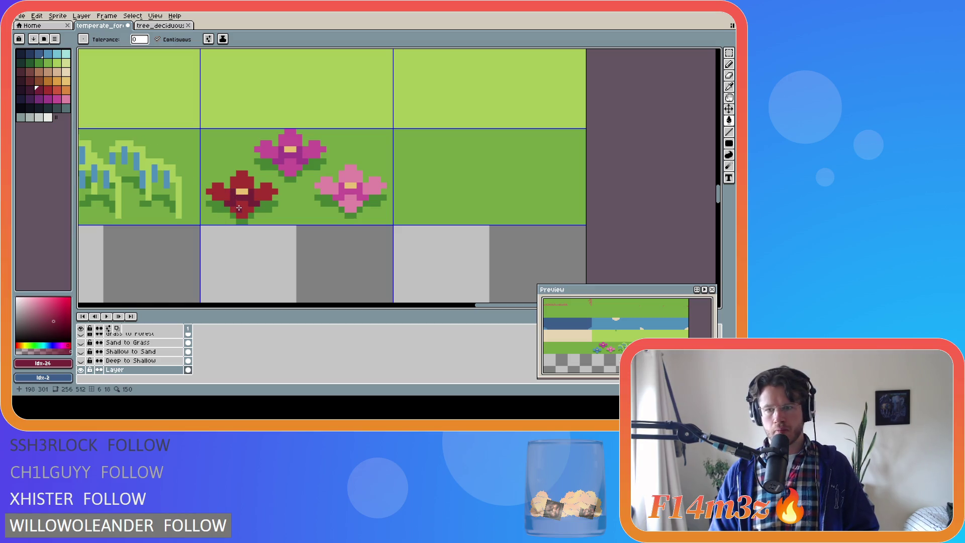
Step: Fill the flower's centre with the next lighter red
alt+click(222, 187)
key(0)
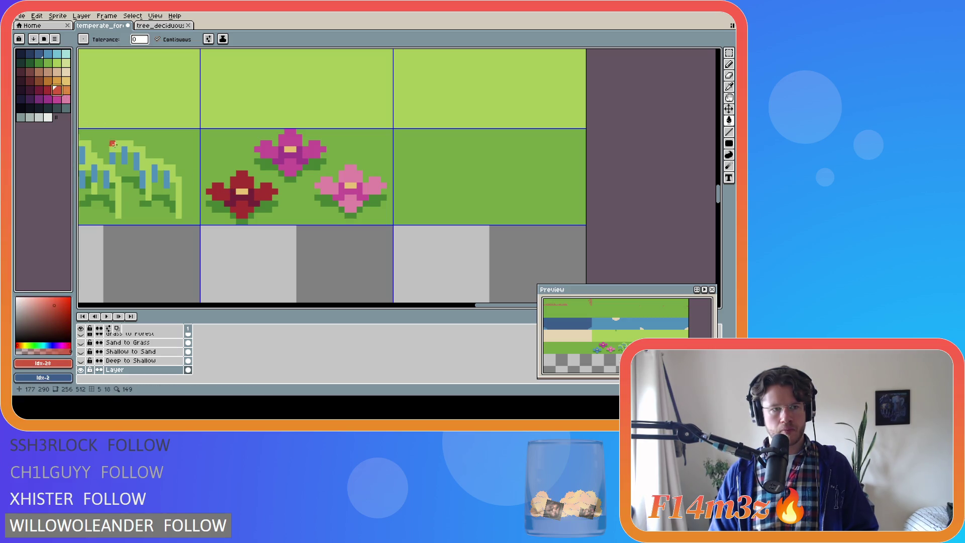
click(247, 200)
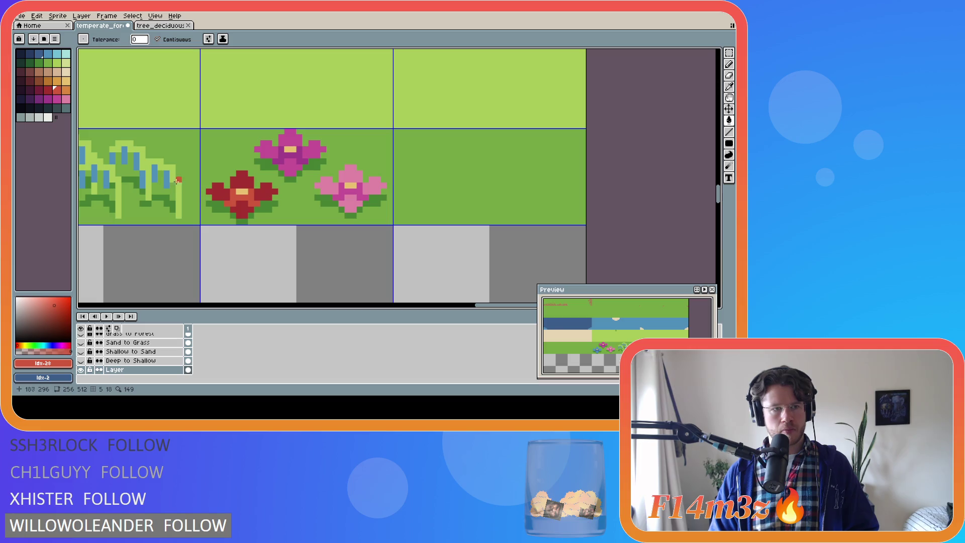
key(v)
key(g)
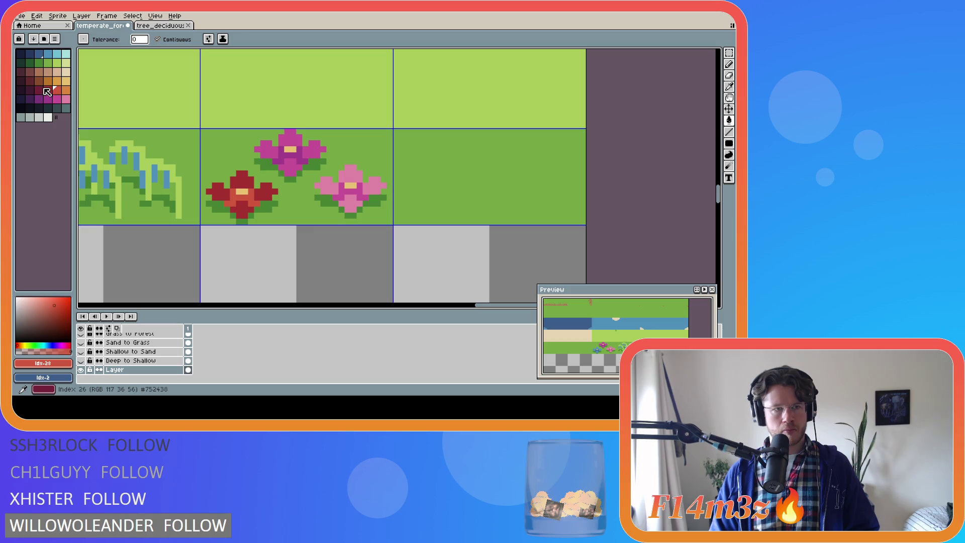
Step: Fill the centre ring dark maroon, then try a lighter red ring and undo it
key(9)
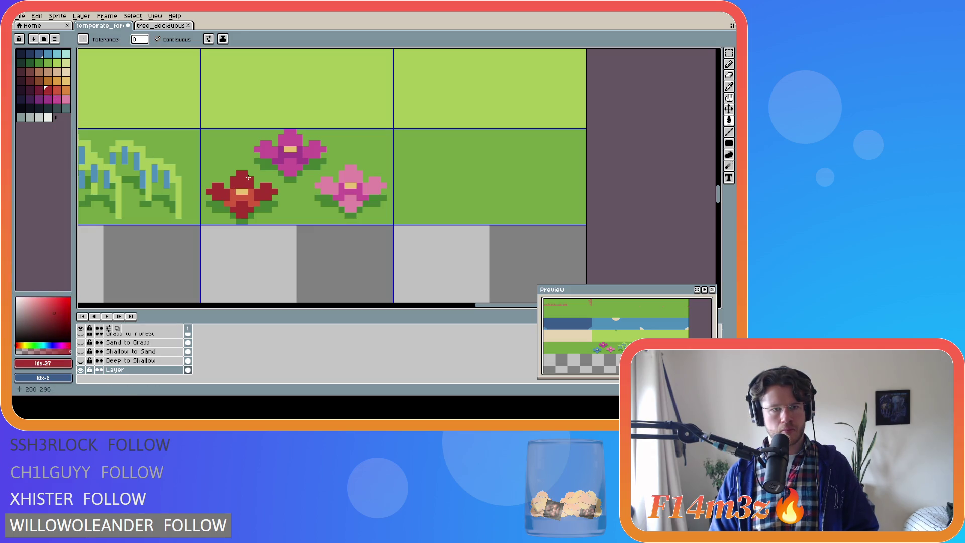
key(v)
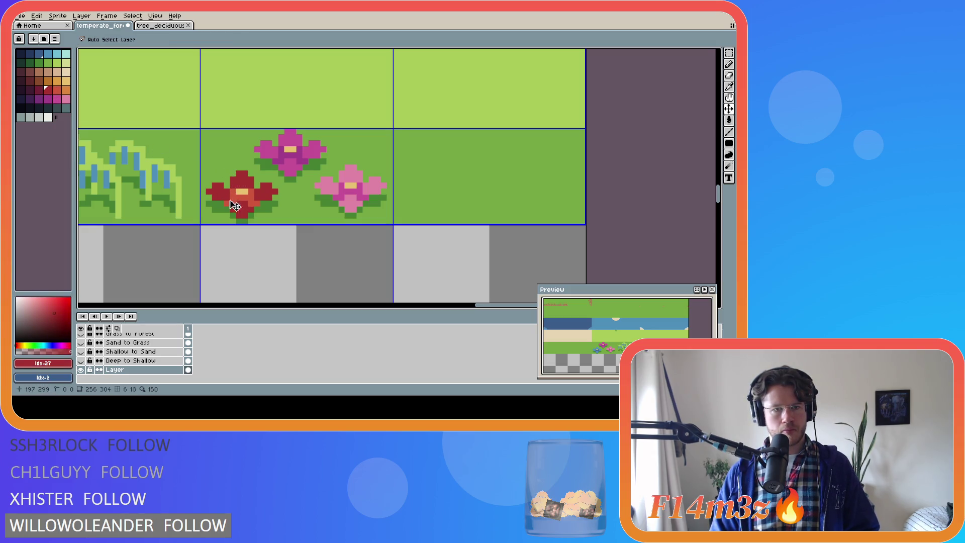
key(g)
click(226, 200)
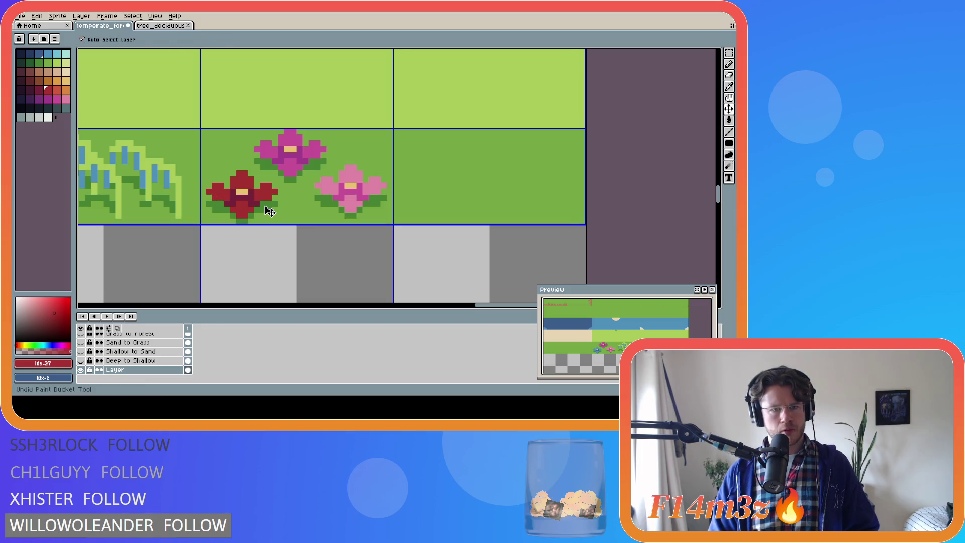
key(0)
key(9)
click(233, 202)
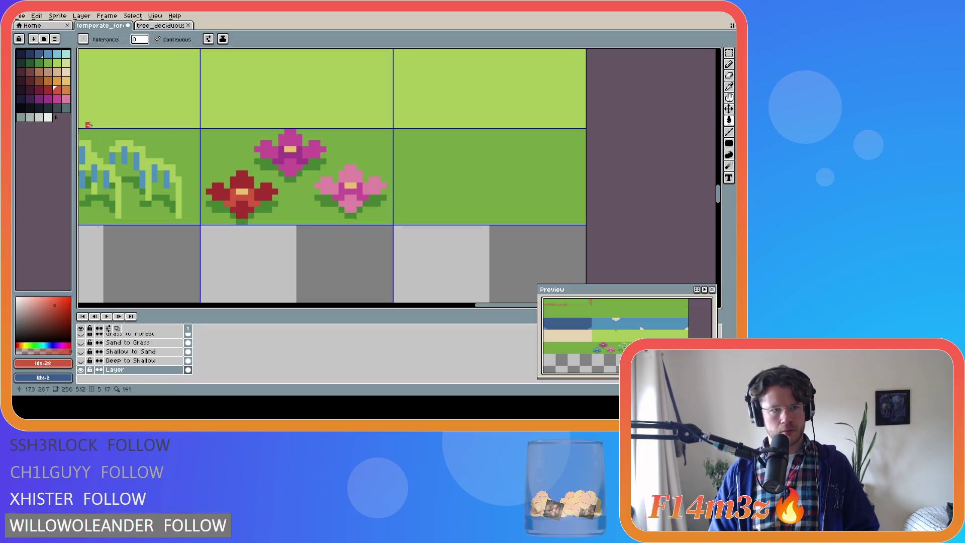
key(ctrl+z)
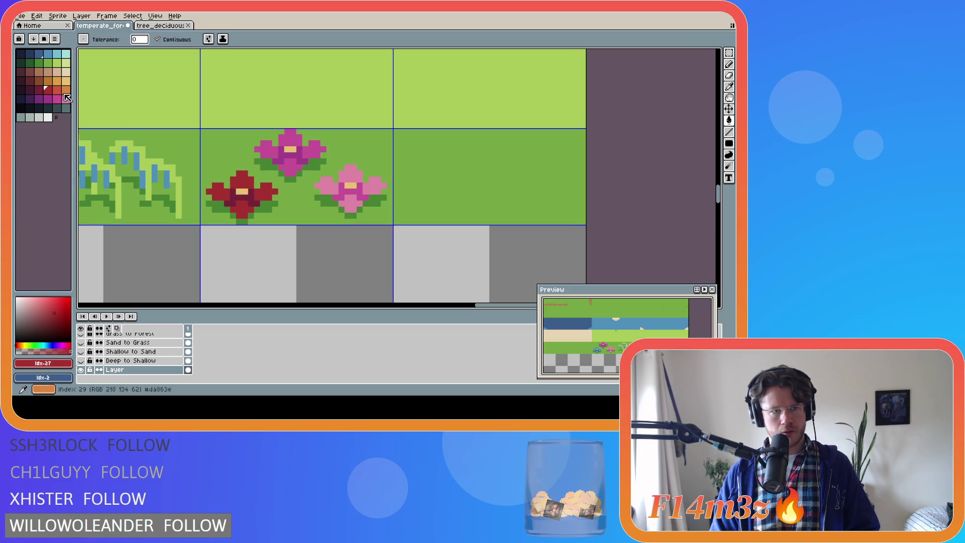
Step: Refill the four petals with the next brighter red, undoing and redoing to compare
key(])
click(244, 181)
click(217, 191)
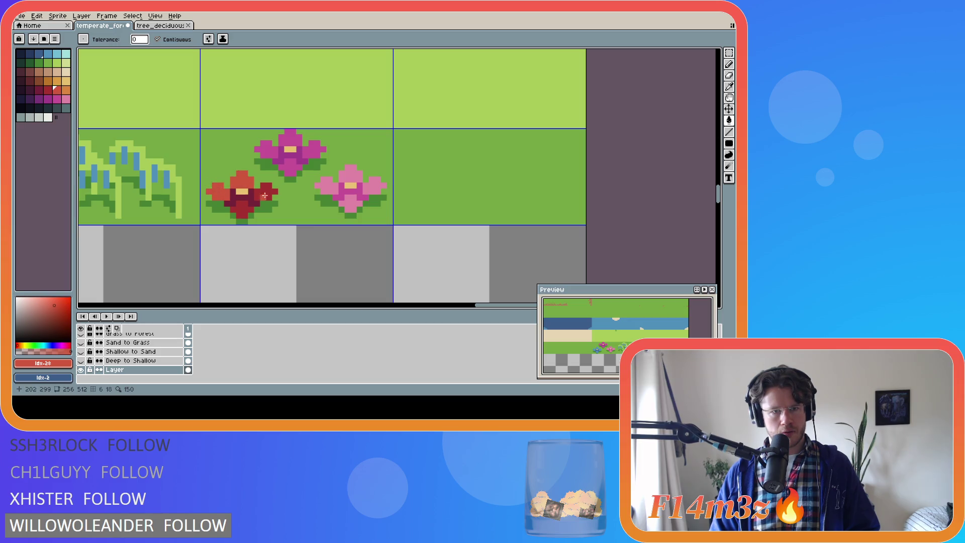
click(263, 195)
click(242, 208)
key([)
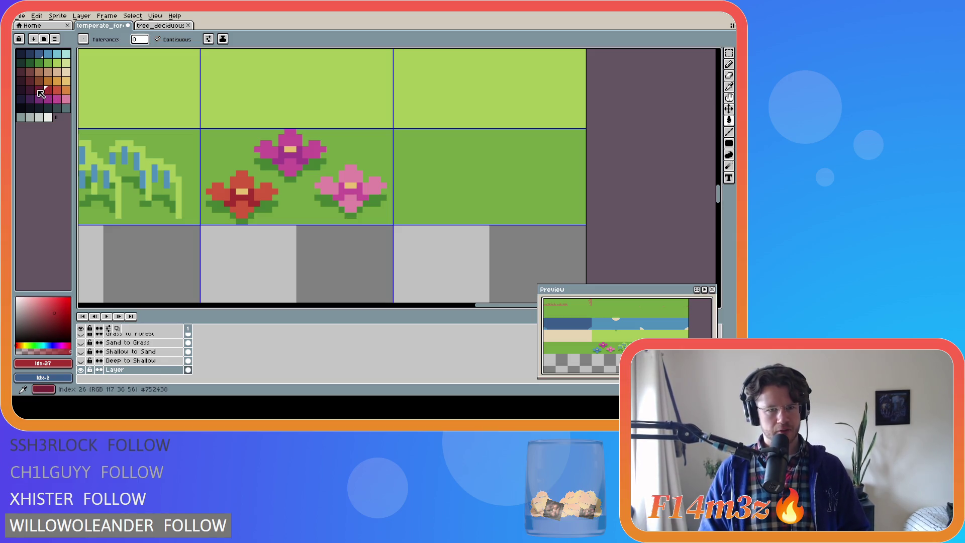
click(38, 91)
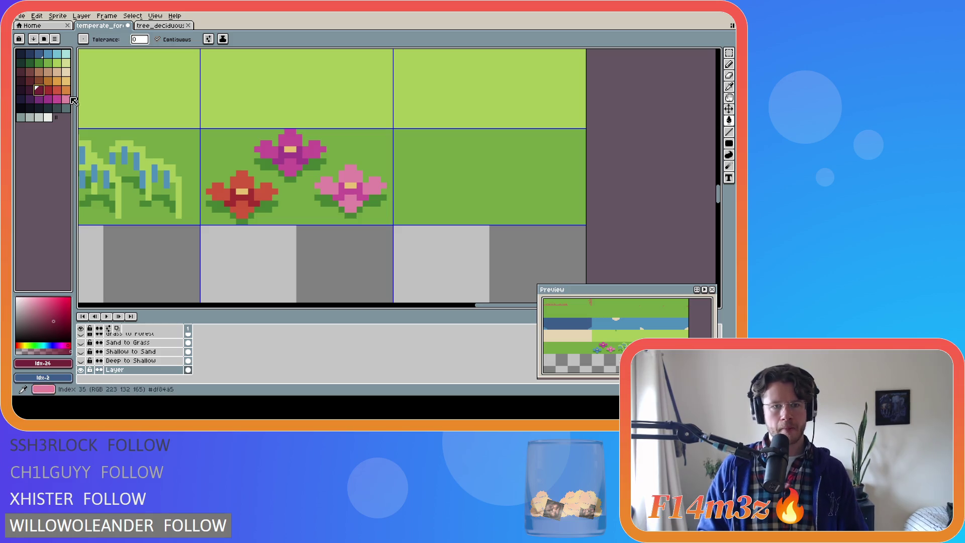
key(v)
key(ctrl+z)
key(ctrl+z)
key(ctrl+z)
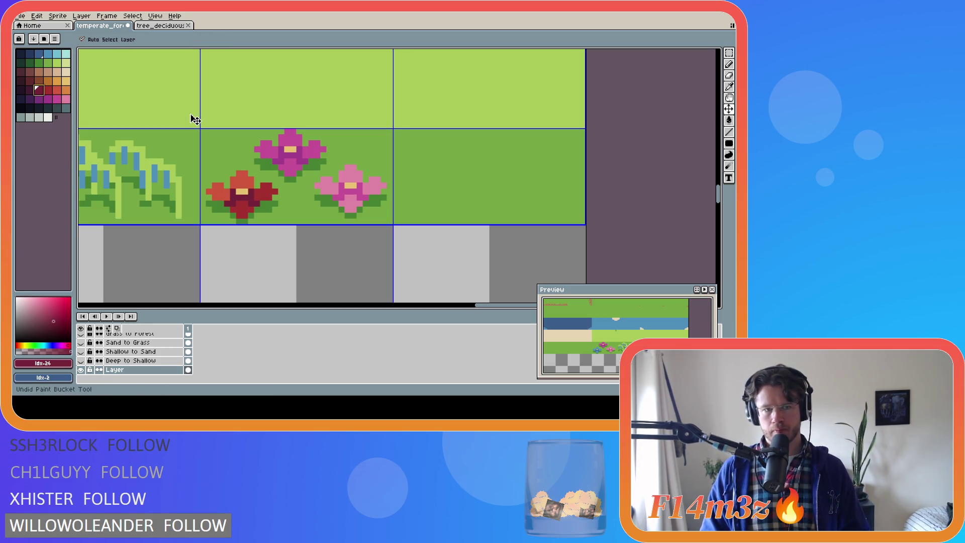
key(ctrl+y)
key(ctrl+y)
key(ctrl+y)
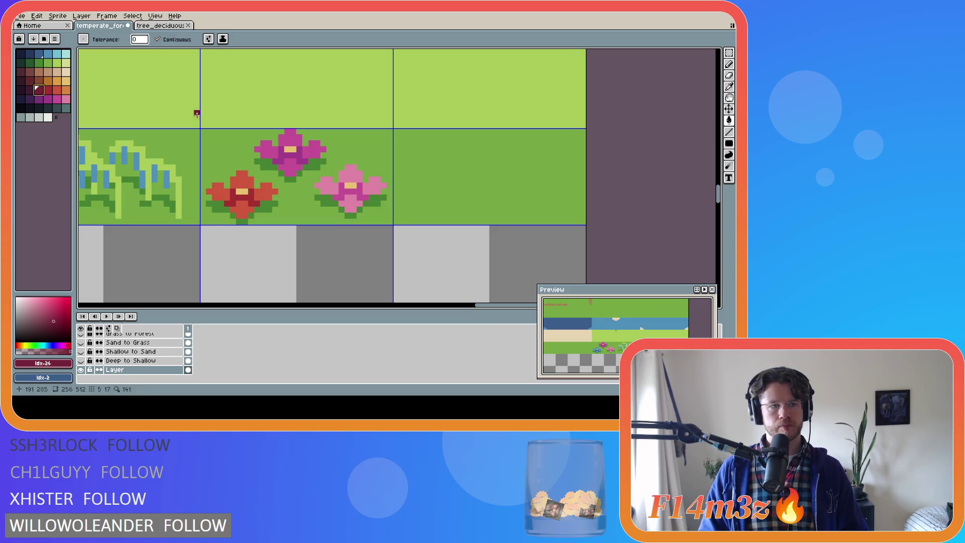
Step: Fill the magenta top flower's four petals orange and its centre lighter orange
mouse_move(498, 306)
mouse_down()
mouse_move(478, 308)
mouse_move(487, 308)
mouse_up()
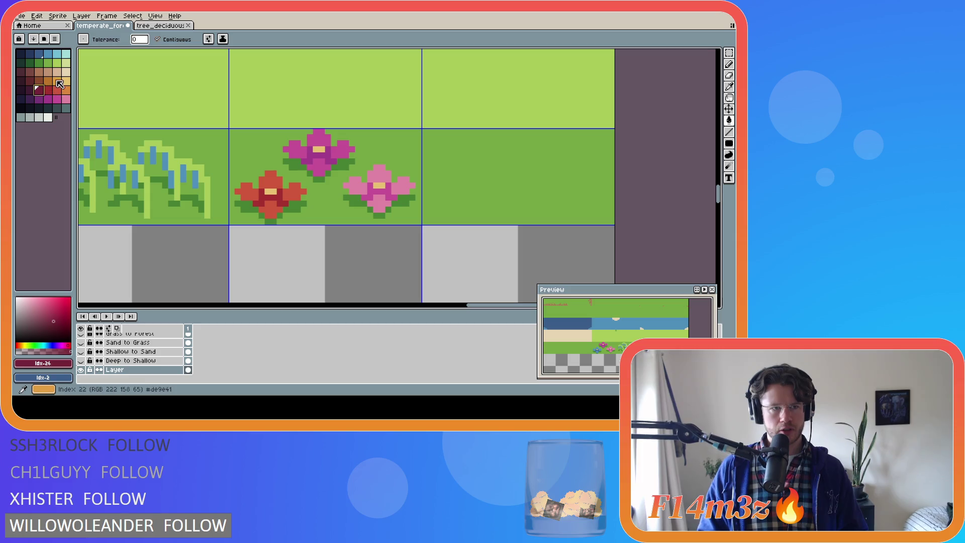
click(56, 81)
click(294, 149)
click(322, 169)
click(345, 149)
click(318, 135)
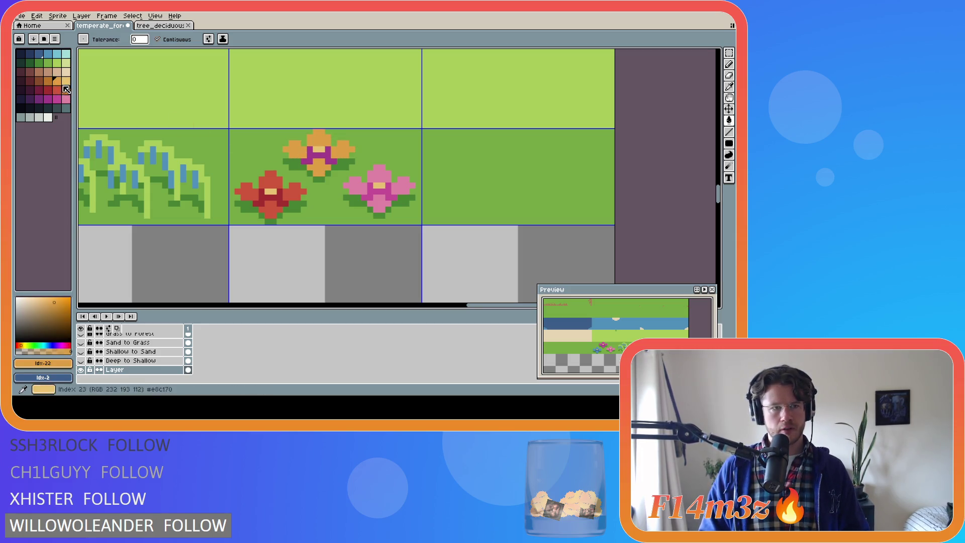
key(bracketleft)
click(321, 155)
click(309, 155)
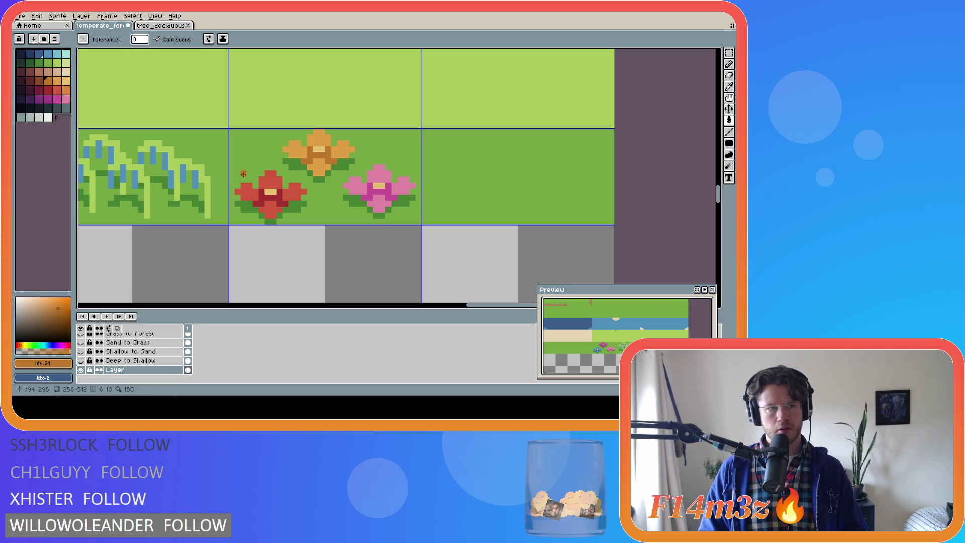
Step: Colour the pink flower's four petals white and its centre light grey
key(i)
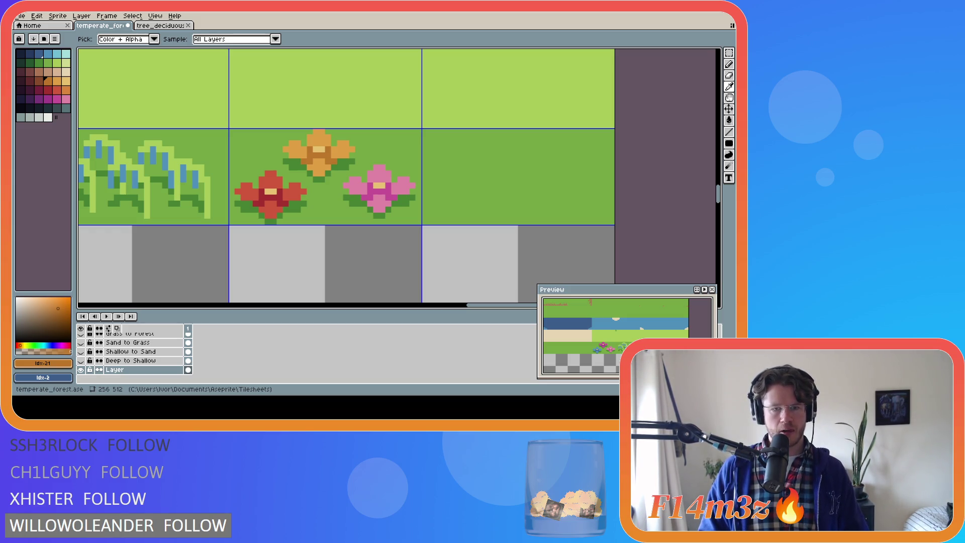
key(g)
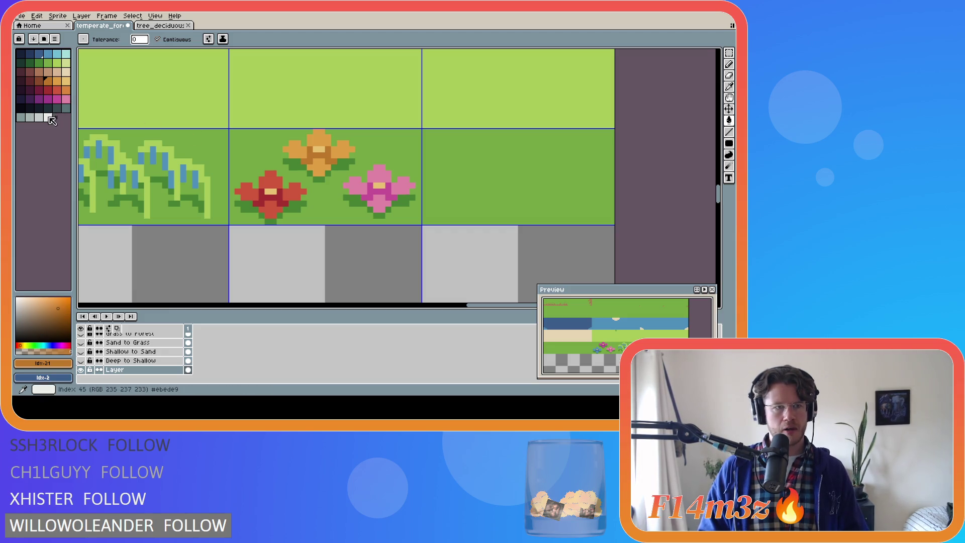
click(48, 117)
click(354, 185)
click(380, 171)
click(403, 186)
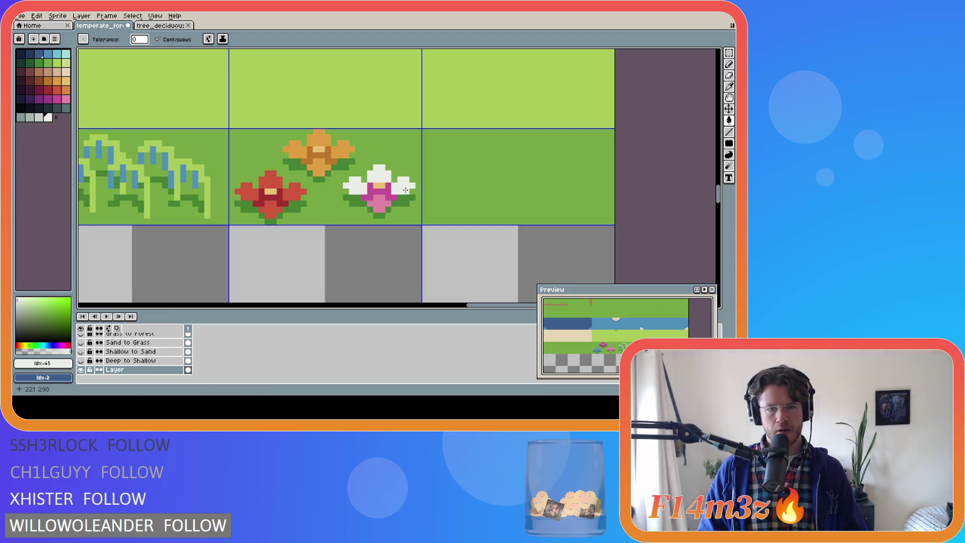
click(376, 206)
click(39, 117)
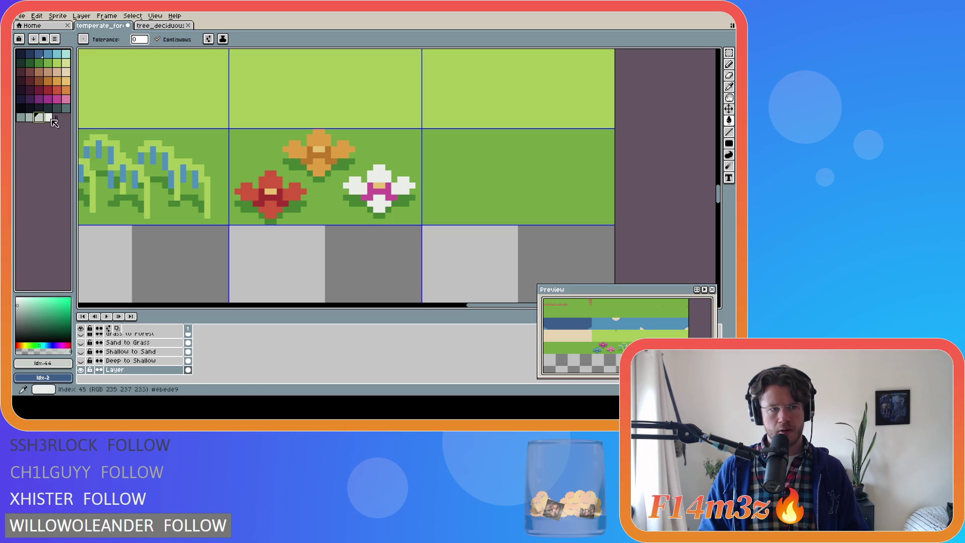
click(379, 191)
key(i)
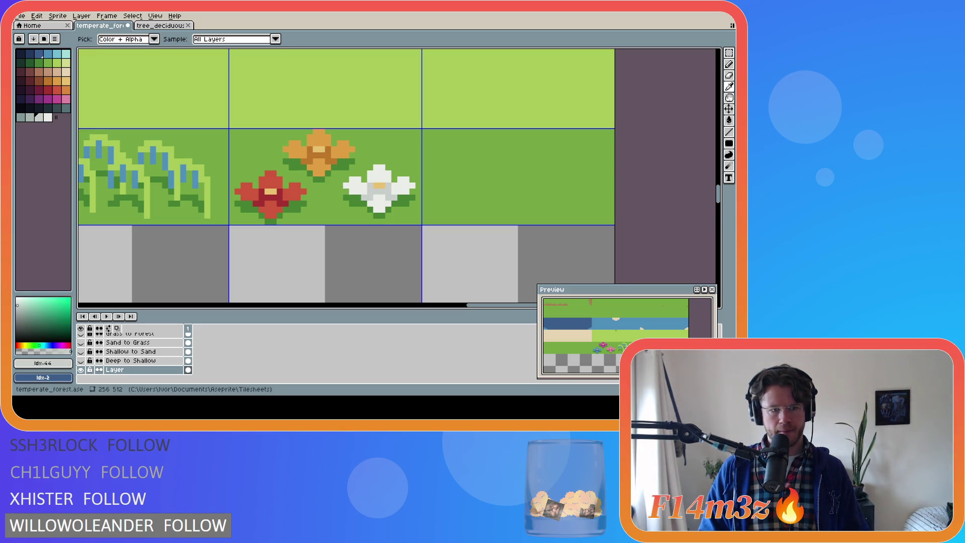
key(g)
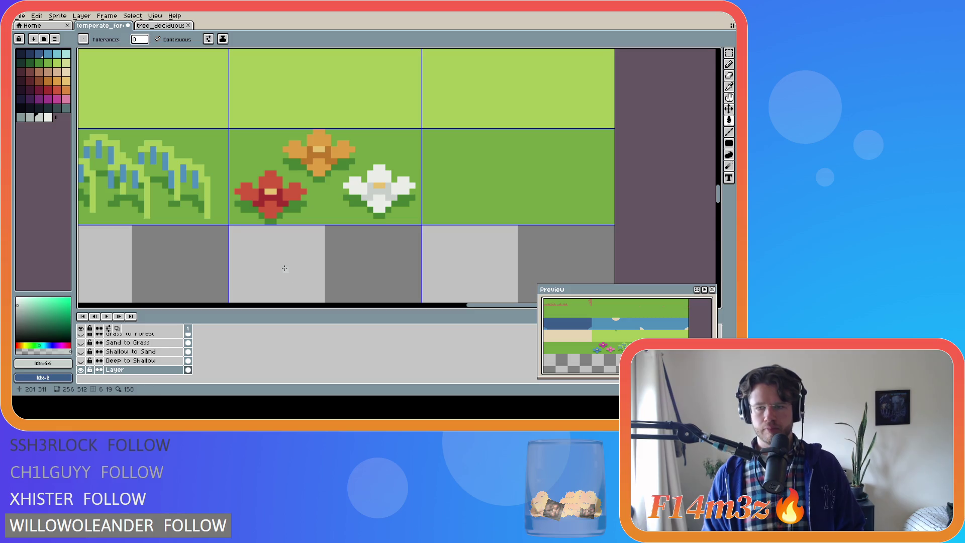
Step: Save the tileset and sample the light green from the grass sprite
key(ctrl+s)
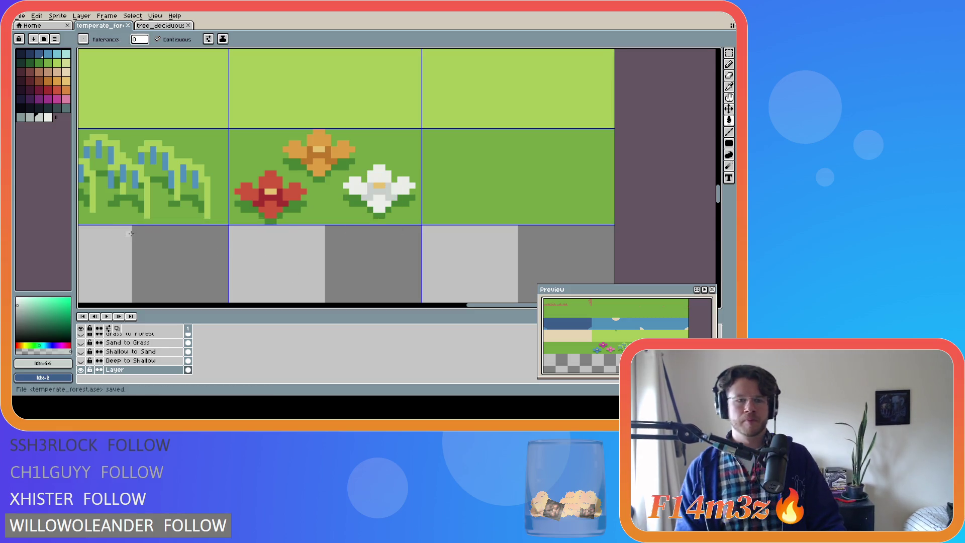
key(i)
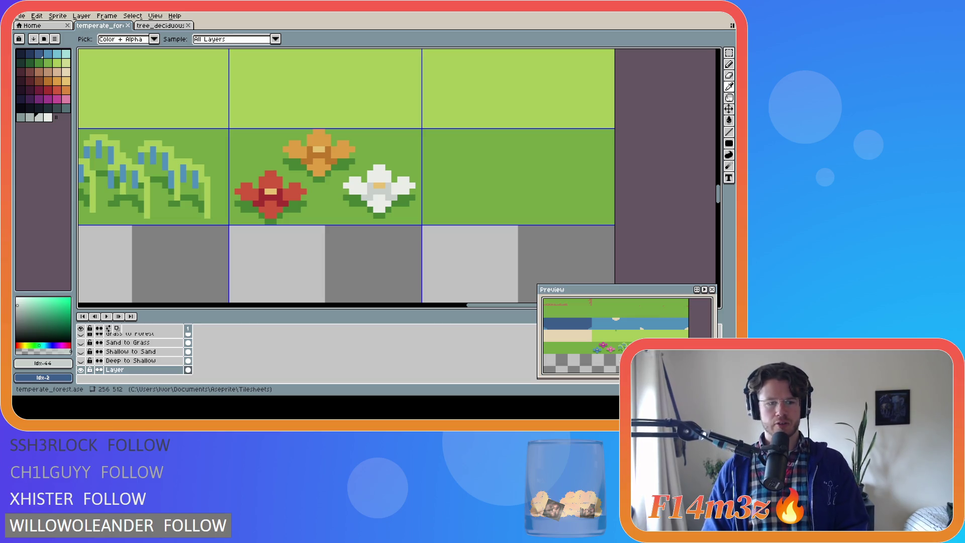
click(211, 197)
Step: Pick a darker green and draw a sprout stem in the third grass tile, undoing a stray fill
key(g)
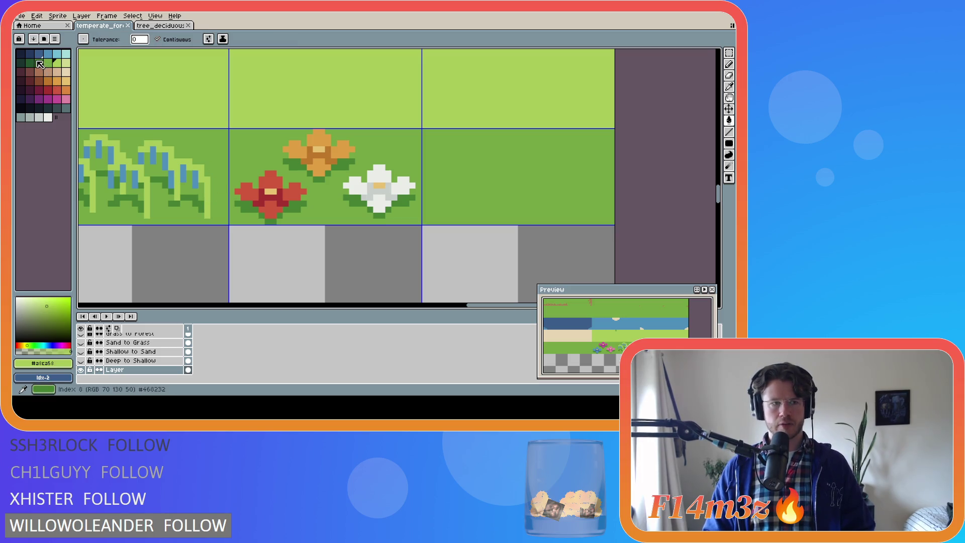
click(39, 62)
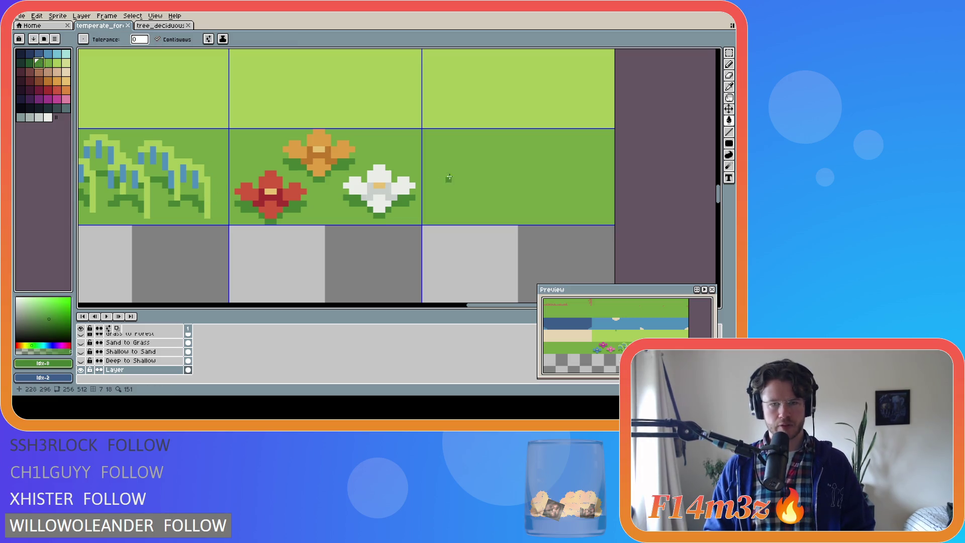
click(443, 203)
key(ctrl+z)
key(b)
mouse_move(446, 202)
mouse_down()
mouse_move(436, 190)
mouse_move(450, 187)
mouse_up()
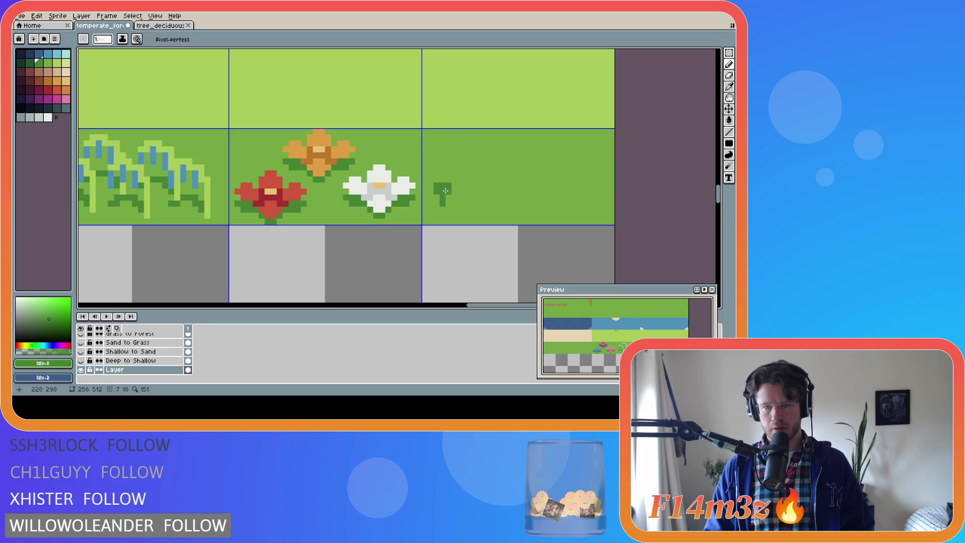
Step: Try adding arms to the sprout stem, undoing the failed strokes
key(v)
key(ctrl+z)
key(b)
click(439, 185)
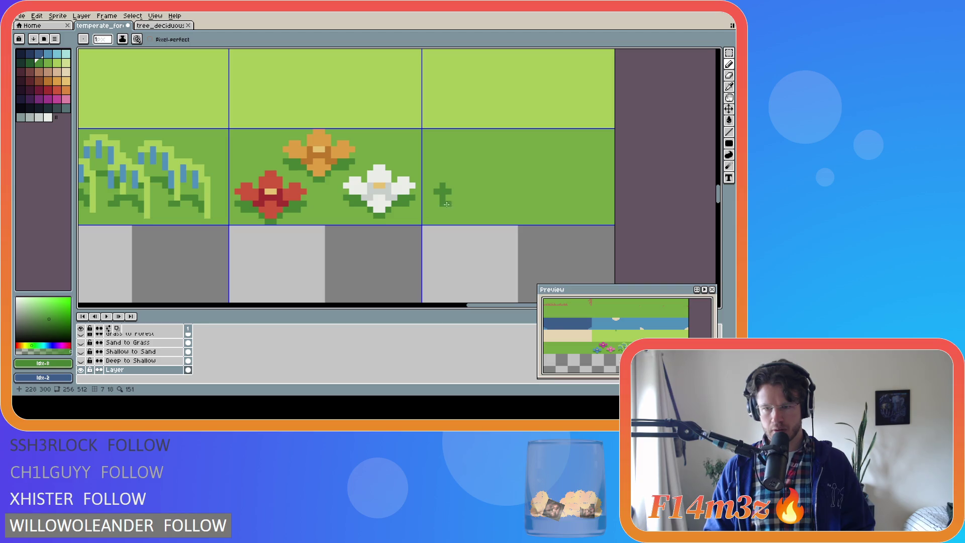
key(ctrl+z)
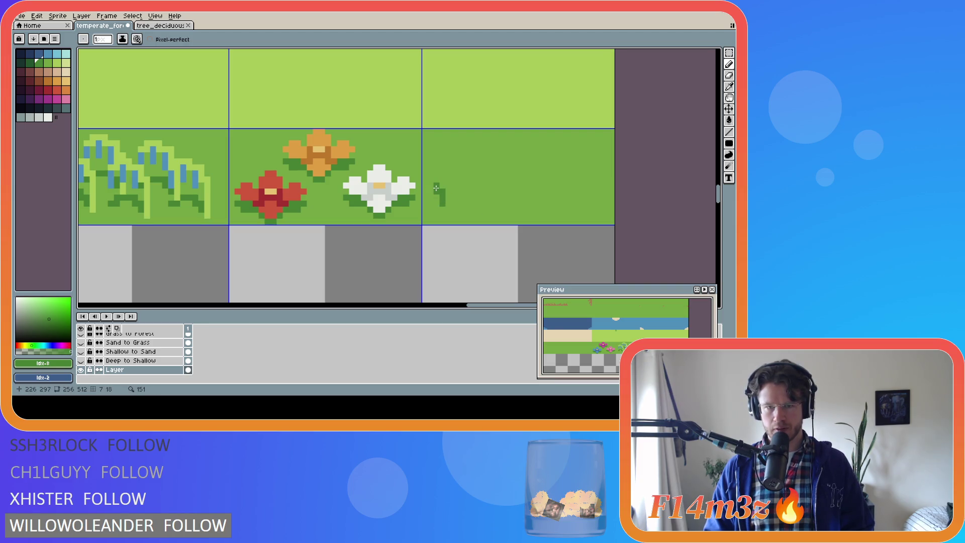
drag(436, 188, 442, 179)
click(447, 187)
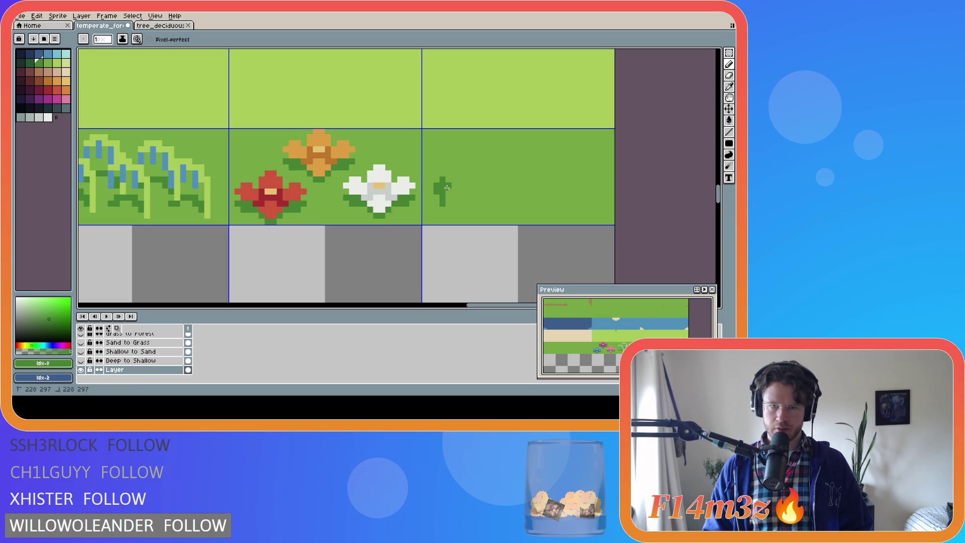
key(ctrl+z)
key(ctrl+z)
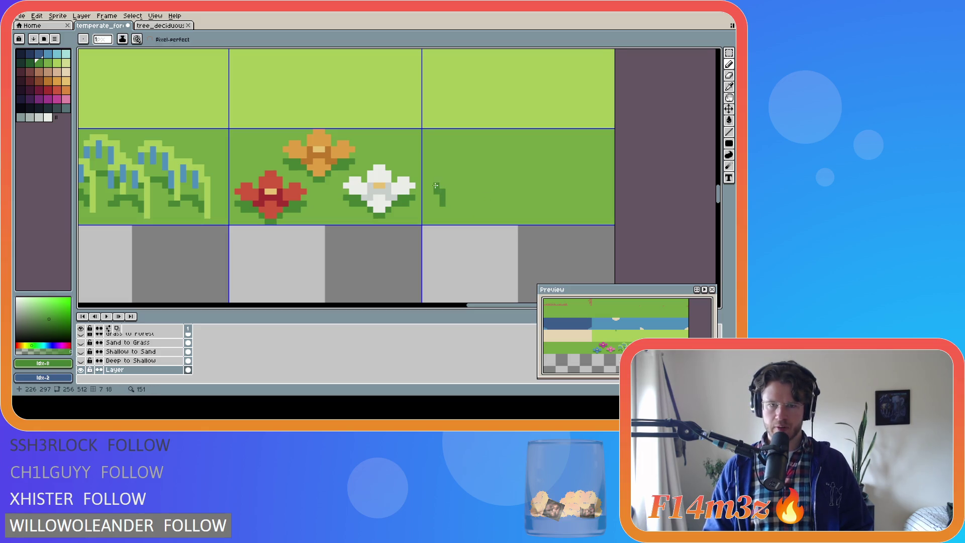
Step: Add leaves and round out the sprout, then undo the rounded pixels
click(431, 191)
click(447, 190)
click(454, 192)
click(438, 196)
click(448, 197)
click(436, 203)
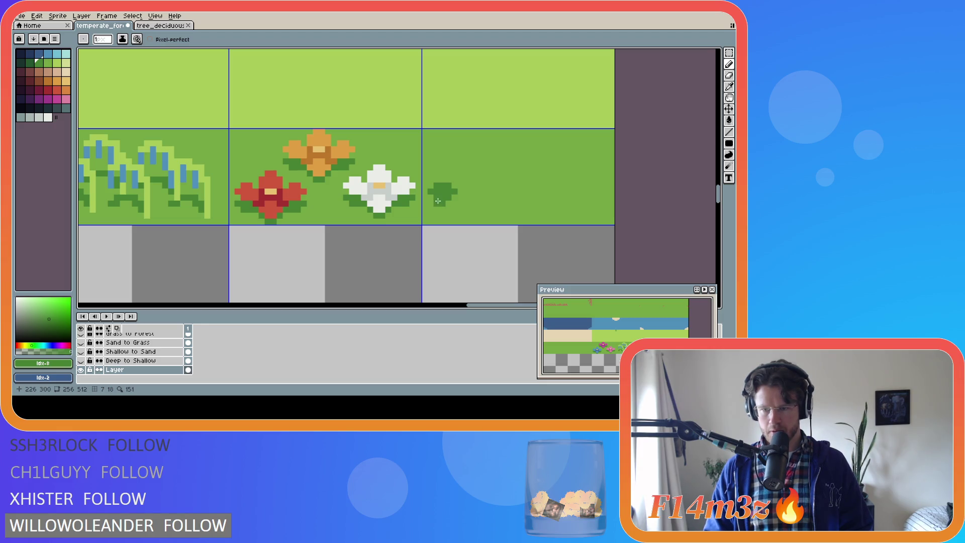
key(ctrl+z)
key(ctrl+z)
key(ctrl+z)
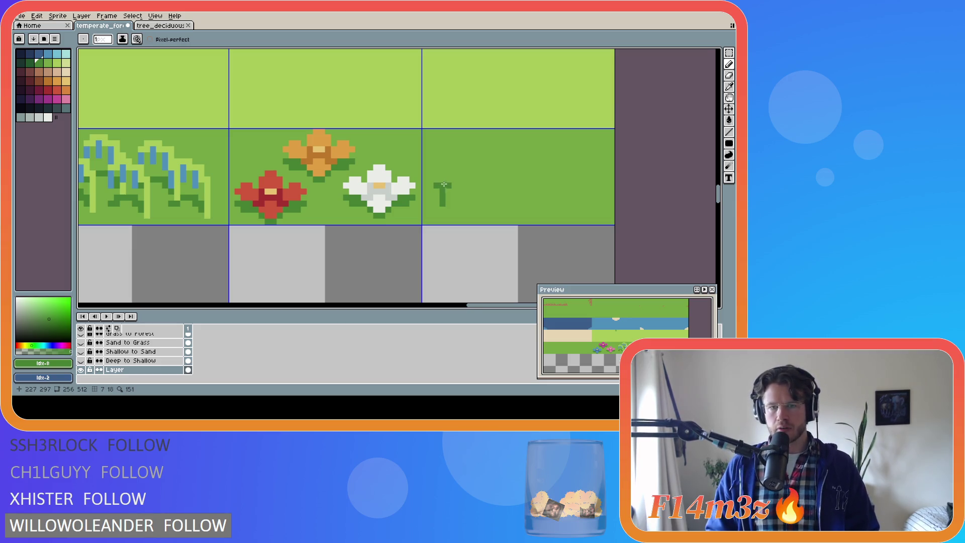
Step: Redraw leaves and test a block-shaped top and left-side pixels, undoing them
drag(435, 189, 440, 191)
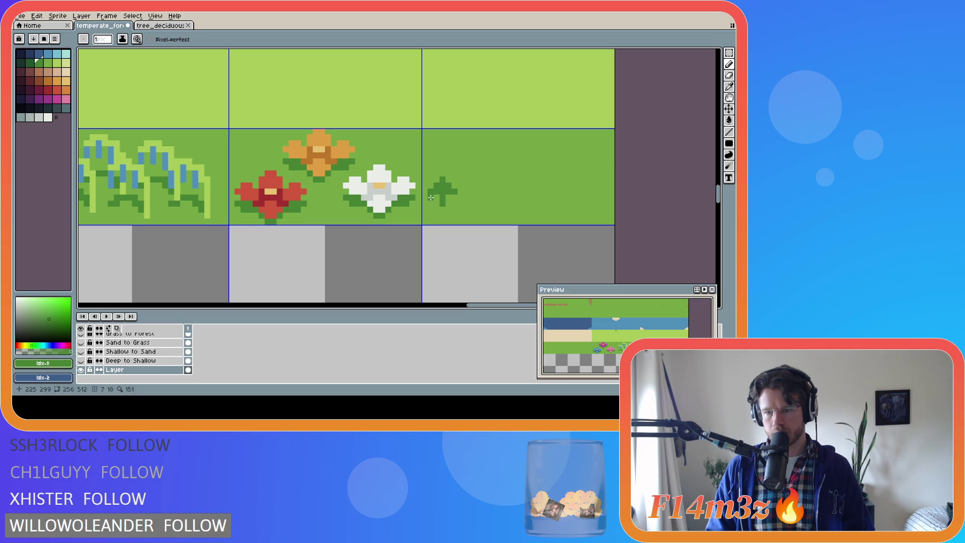
drag(432, 198, 451, 200)
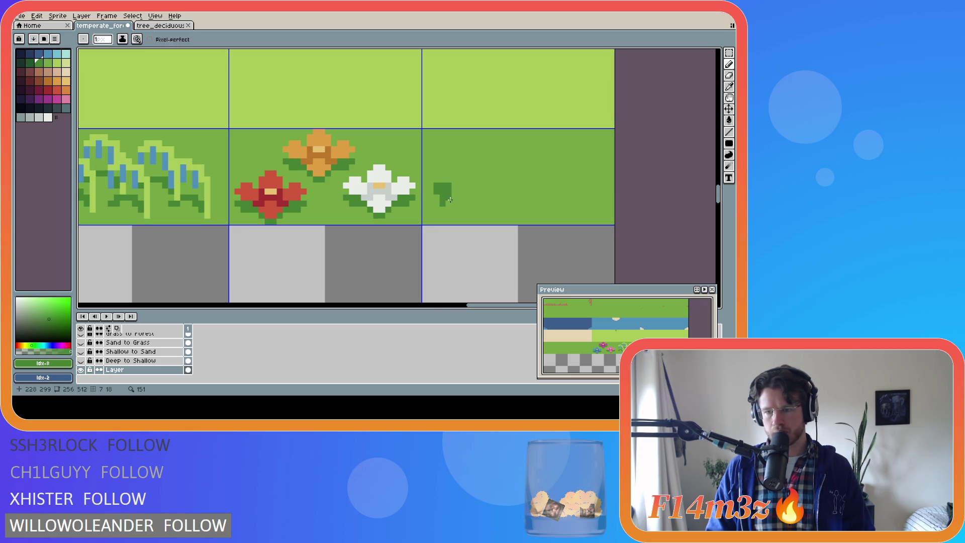
key(ctrl+z)
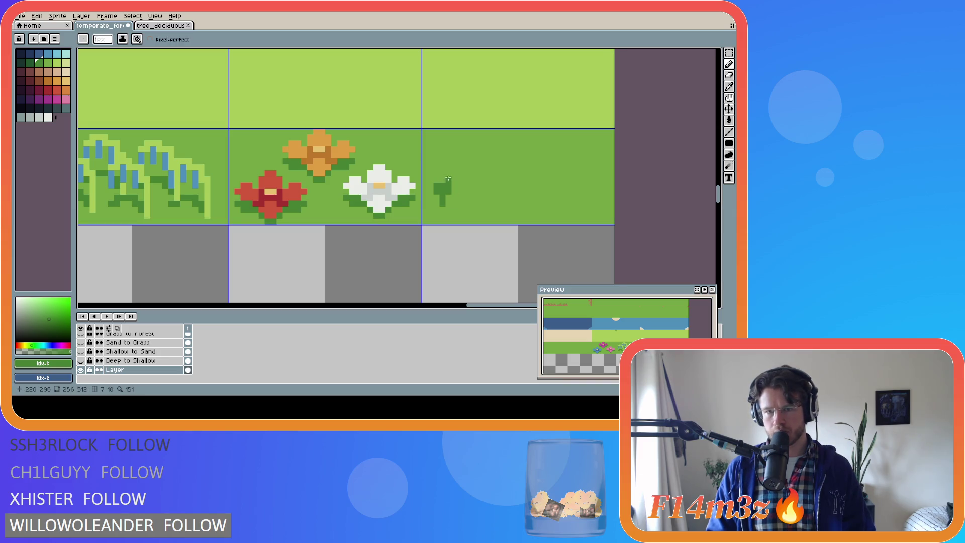
drag(431, 185, 431, 199)
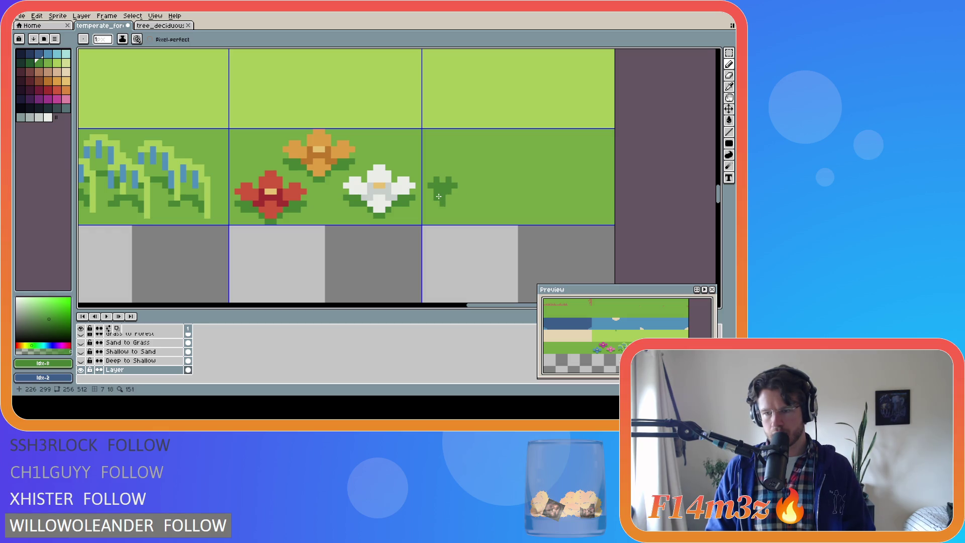
key(ctrl+z)
key(ctrl+z)
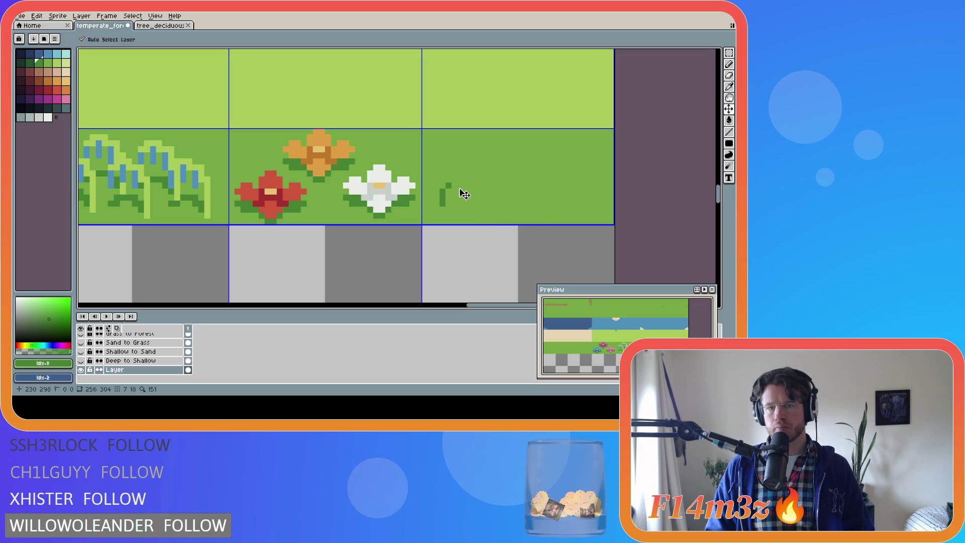
key(ctrl+y)
key(ctrl+y)
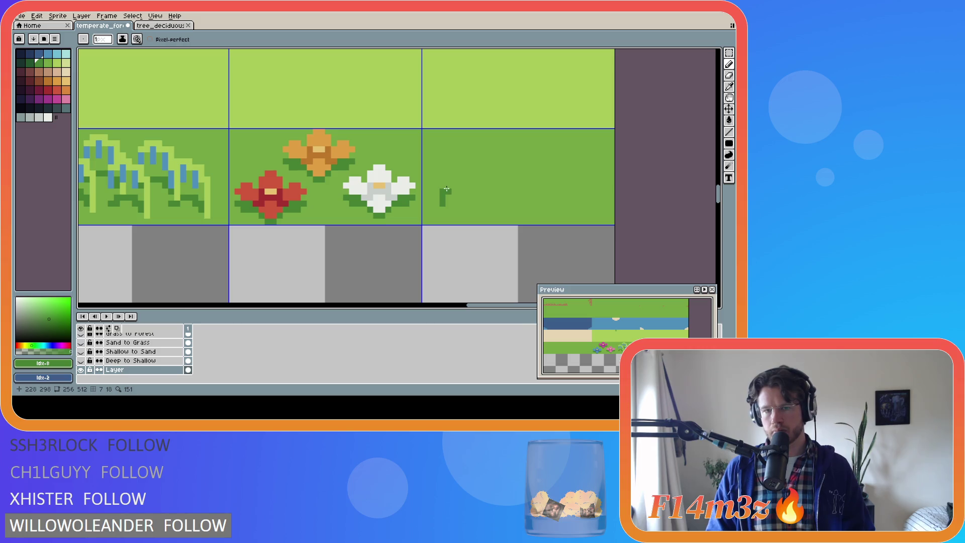
Step: Draw the sprout's two leaf arms at the top of the stem
click(446, 185)
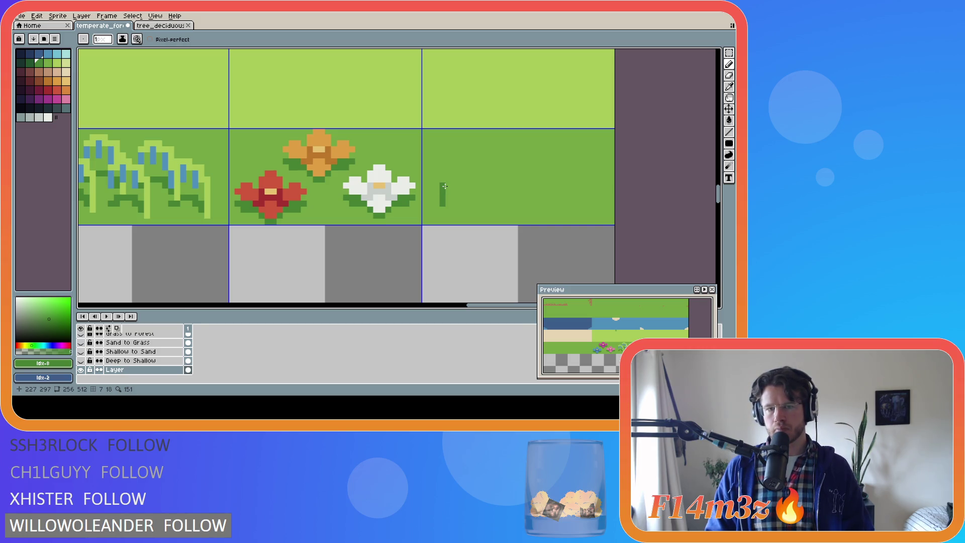
click(437, 186)
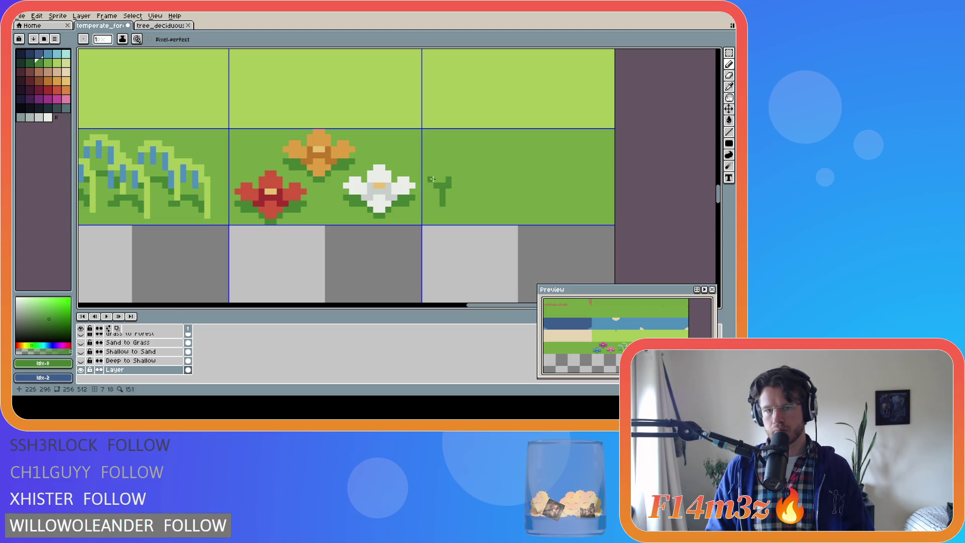
click(436, 180)
click(454, 185)
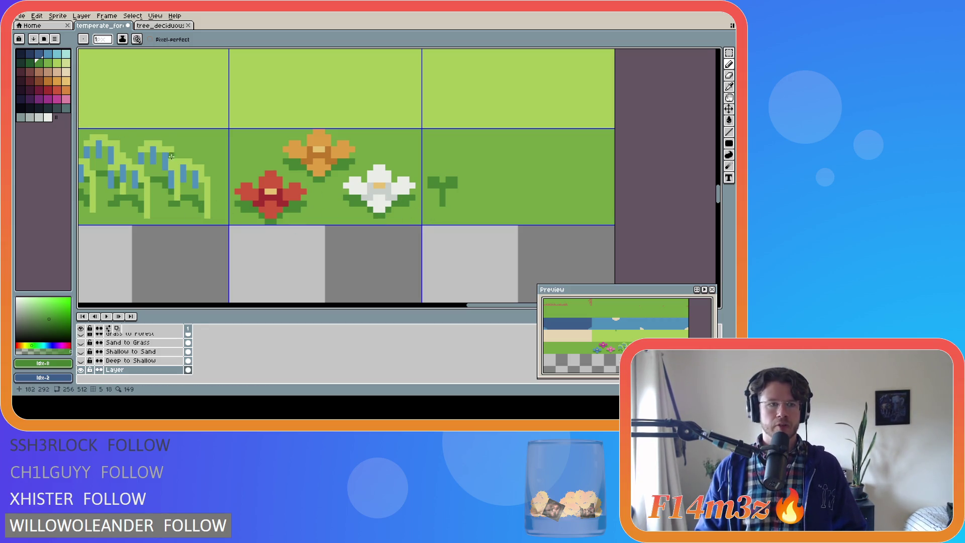
Step: Test light-green and darker-green bucket fills on the sprout, undoing both
click(56, 62)
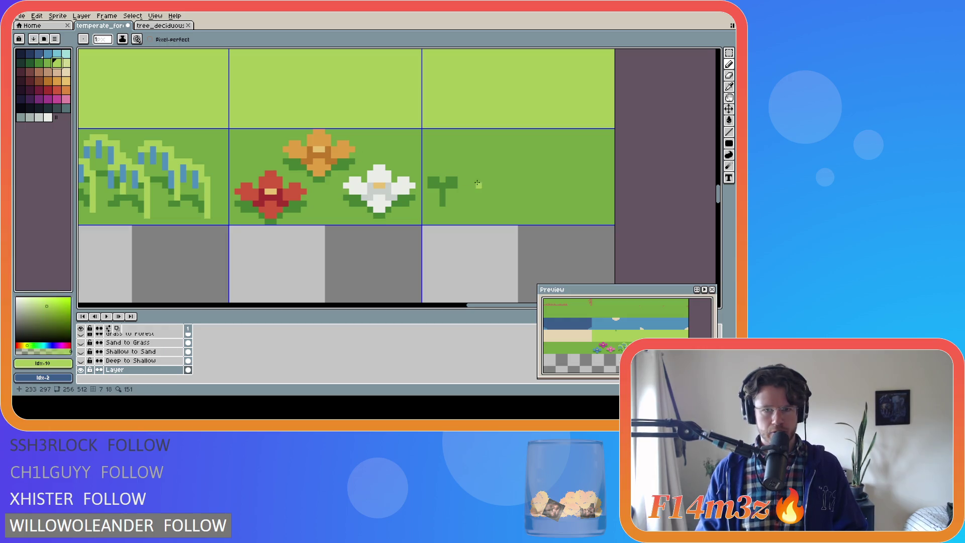
key(g)
click(446, 184)
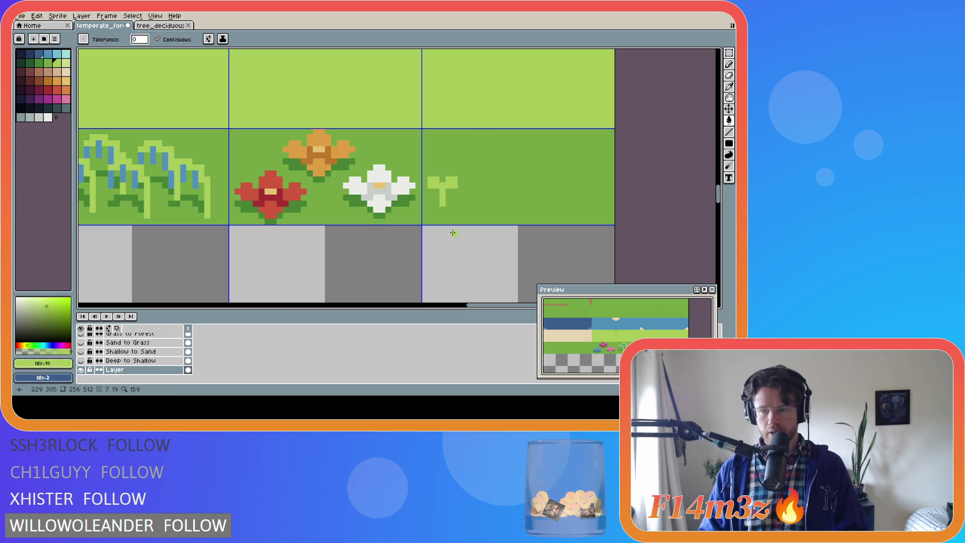
key(ctrl+z)
click(39, 62)
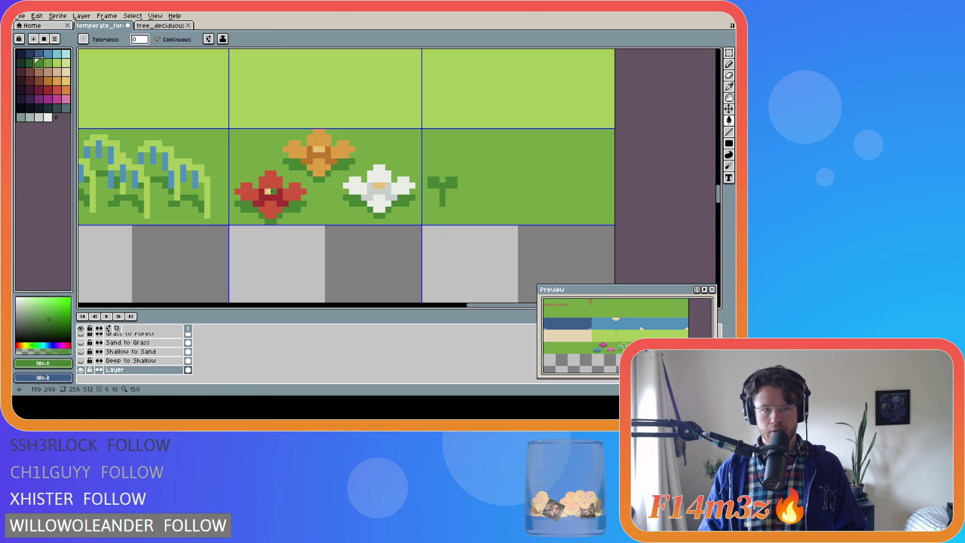
click(30, 62)
click(440, 209)
key(ctrl+z)
Step: Try and undo darker stem shading, sample the grass green, then Magic Wand-select the sprout
key(b)
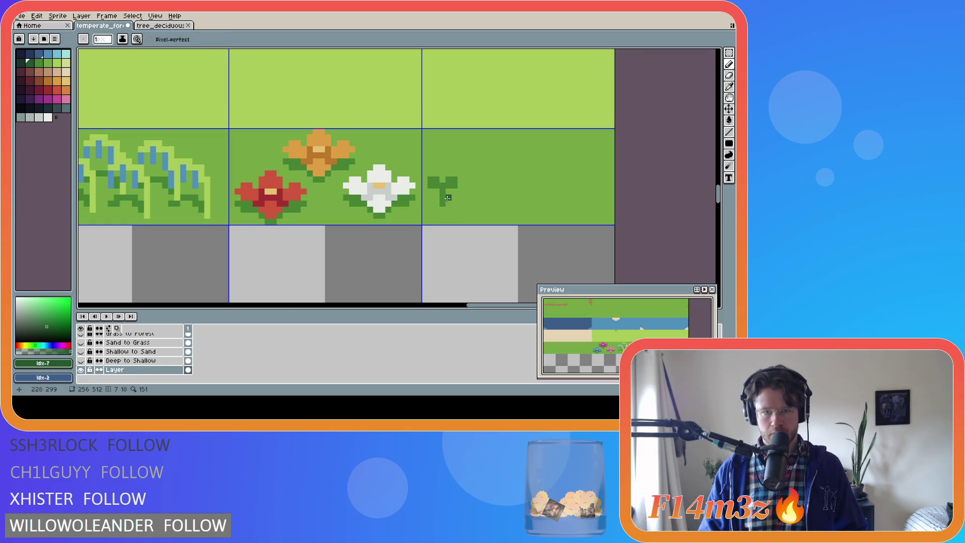
drag(448, 197, 443, 197)
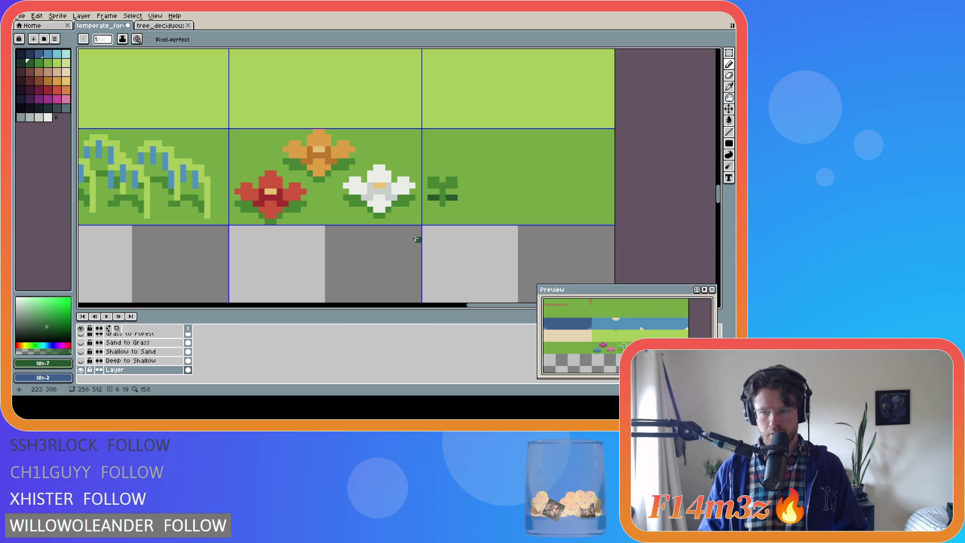
key(ctrl+z)
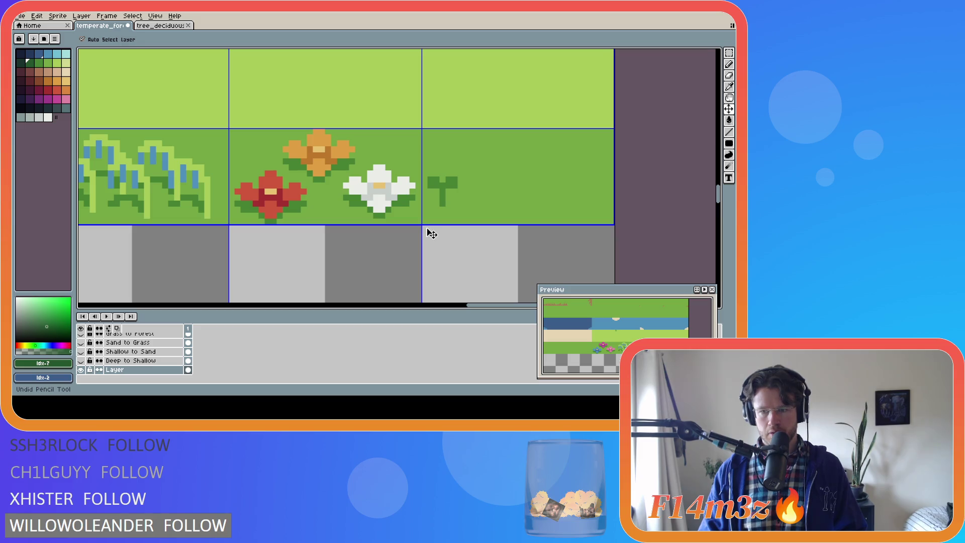
alt+click(448, 221)
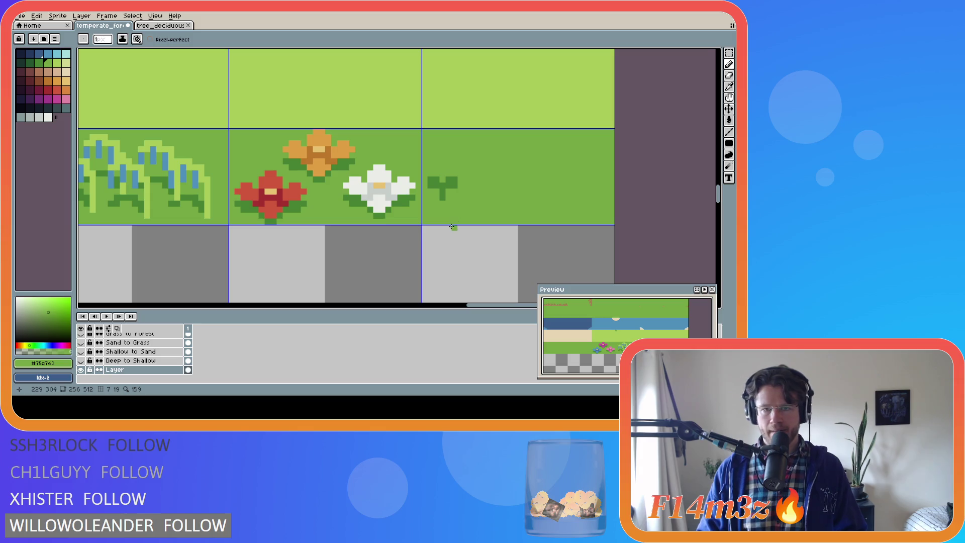
key(w)
click(442, 190)
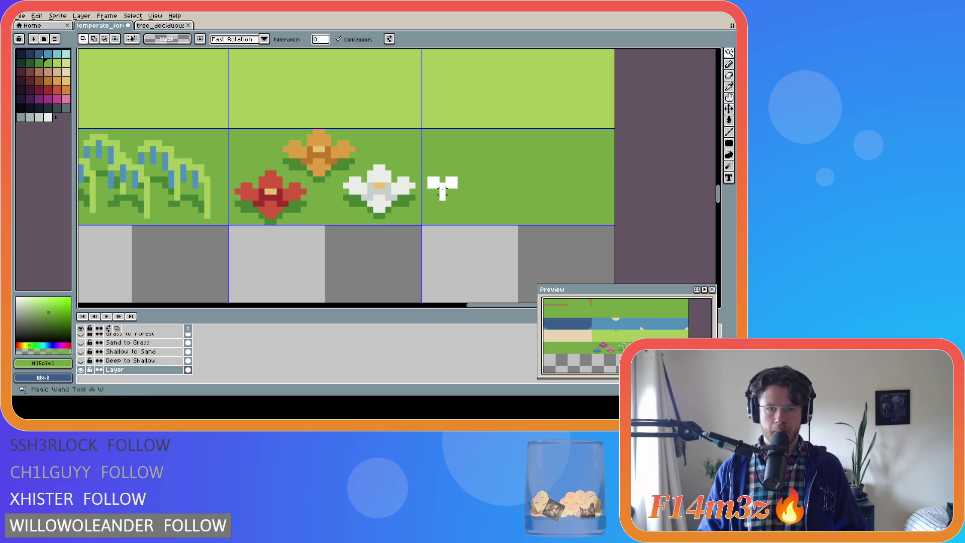
Step: Stamp copies of the selected sprout across the tile, then deselect it
click(452, 191)
mouse_move(452, 191)
mouse_down()
mouse_move(473, 205)
mouse_move(483, 177)
mouse_up()
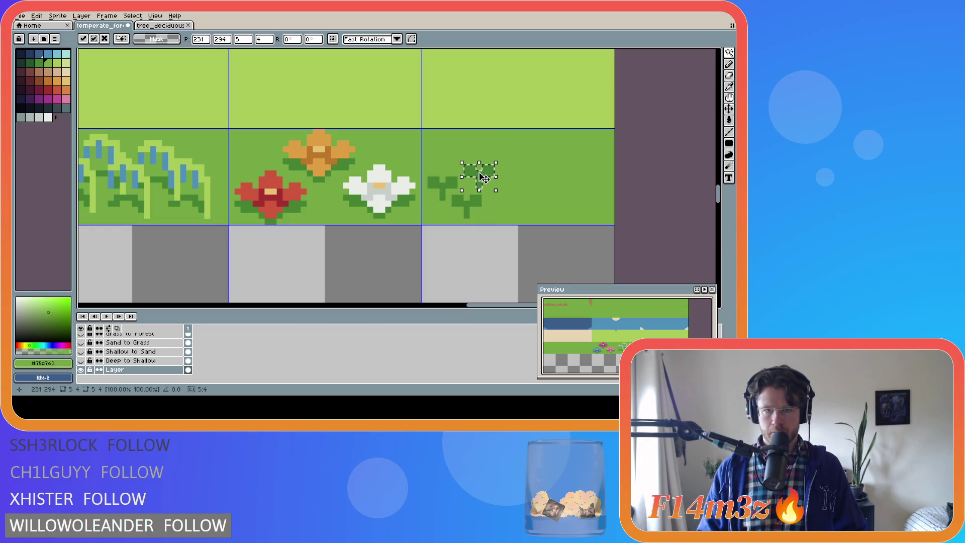
key(Return)
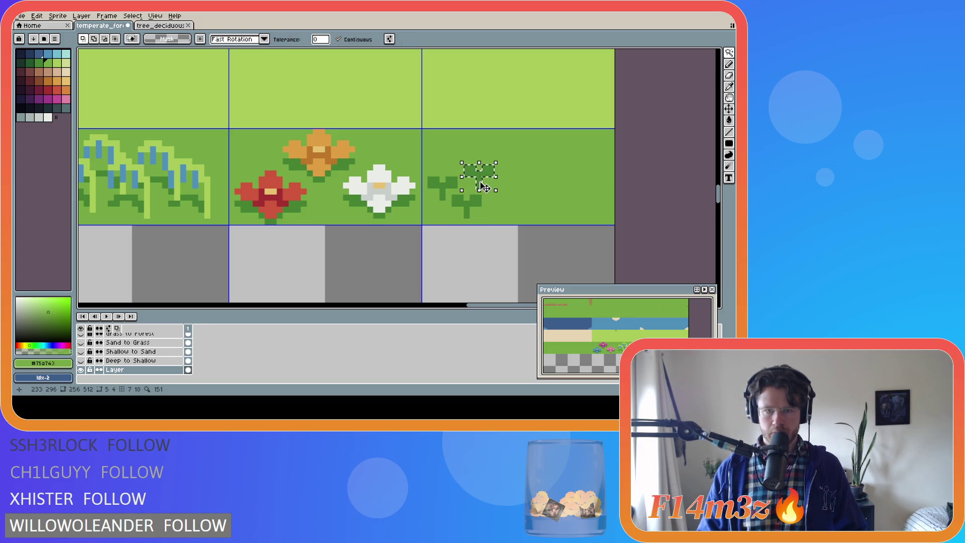
mouse_move(484, 186)
mouse_down()
mouse_move(457, 156)
mouse_move(493, 144)
mouse_move(520, 176)
mouse_move(517, 162)
mouse_move(511, 199)
mouse_move(502, 191)
mouse_move(536, 210)
mouse_move(531, 216)
mouse_move(542, 146)
mouse_move(567, 159)
mouse_move(568, 202)
mouse_move(593, 181)
mouse_up()
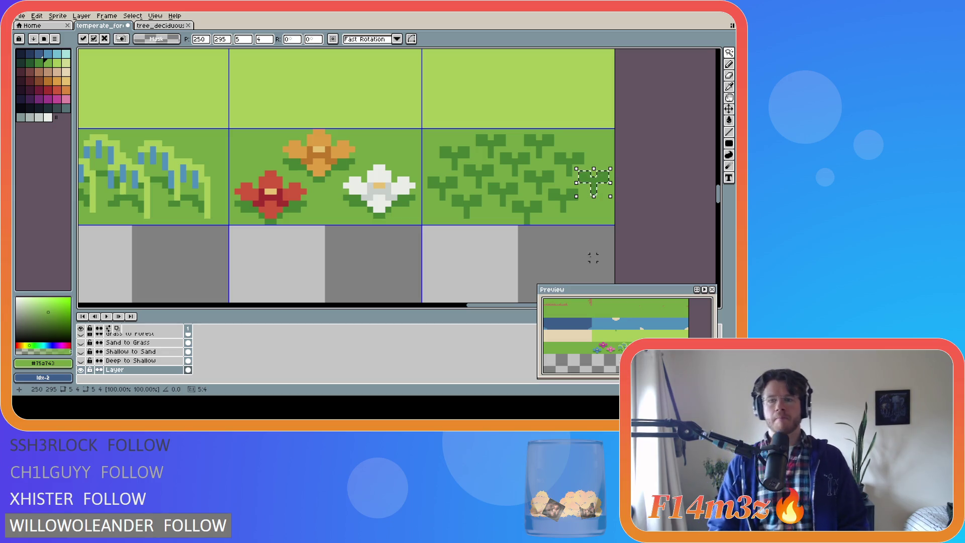
key(m)
click(648, 186)
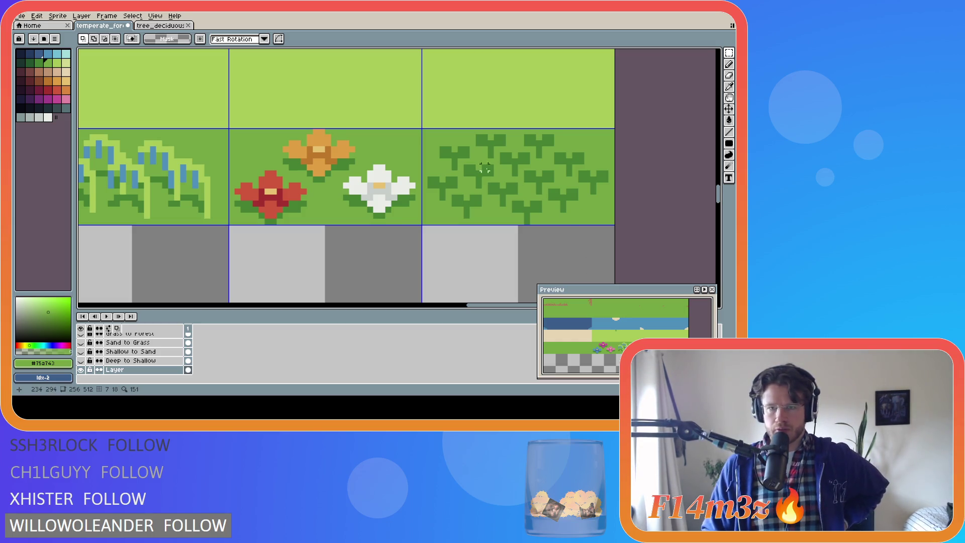
scroll(394, 197, down, 5)
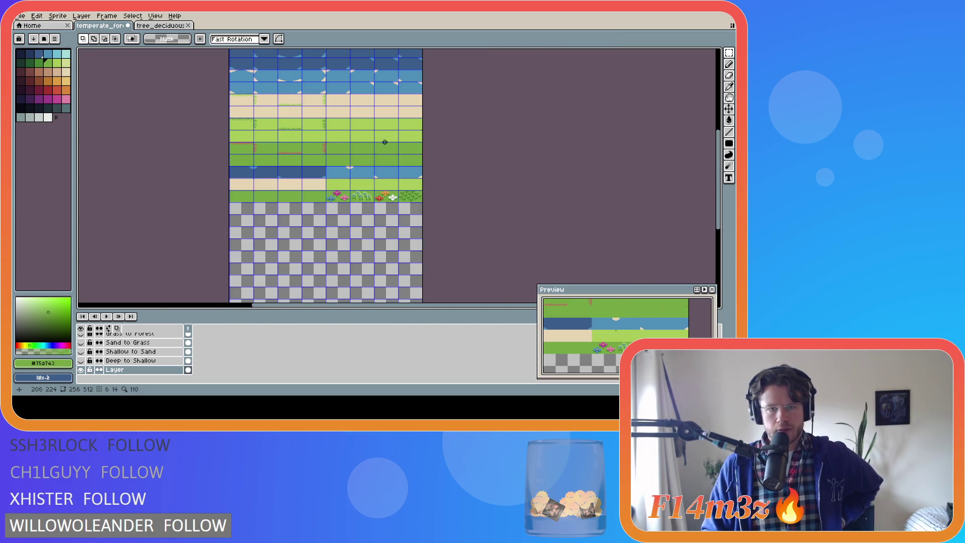
scroll(377, 173, up, 3)
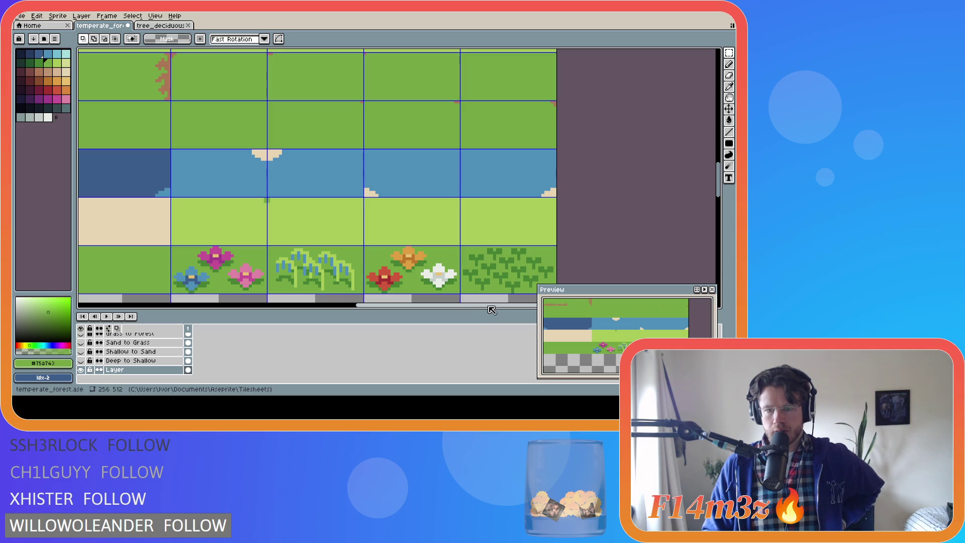
drag(454, 310, 482, 310)
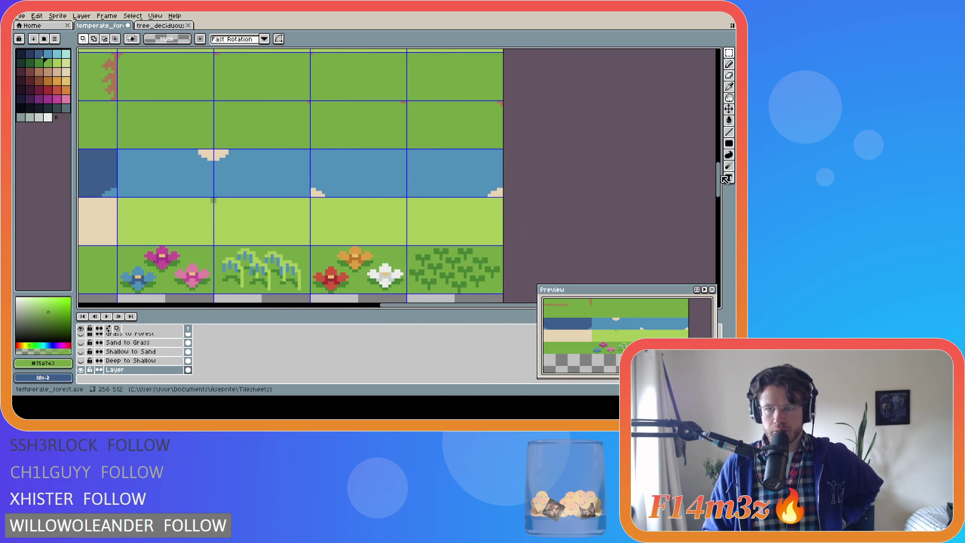
drag(717, 180, 716, 189)
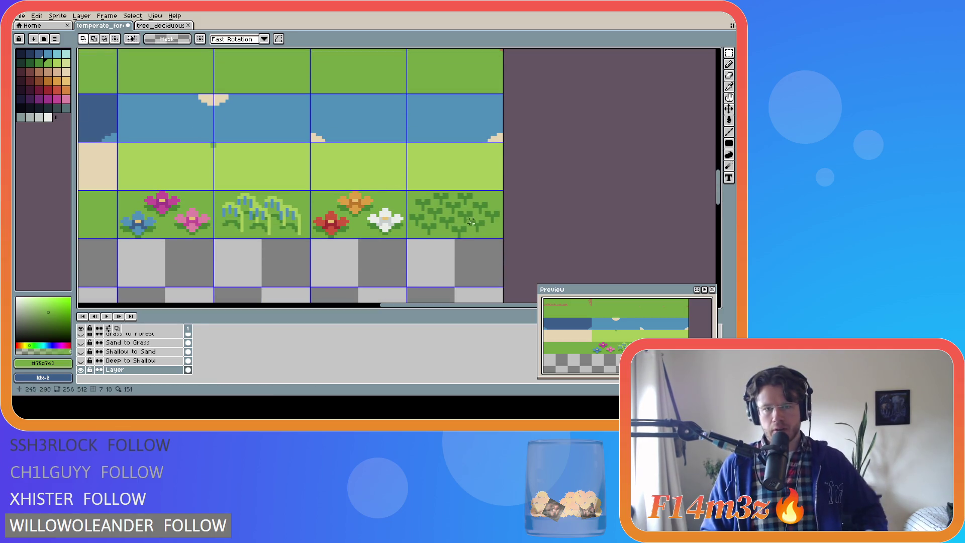
scroll(432, 218, up, 1)
Step: Magic Wand-select all eleven clover sprouts across the patch tile
key(w)
click(408, 217)
shift+click(436, 211)
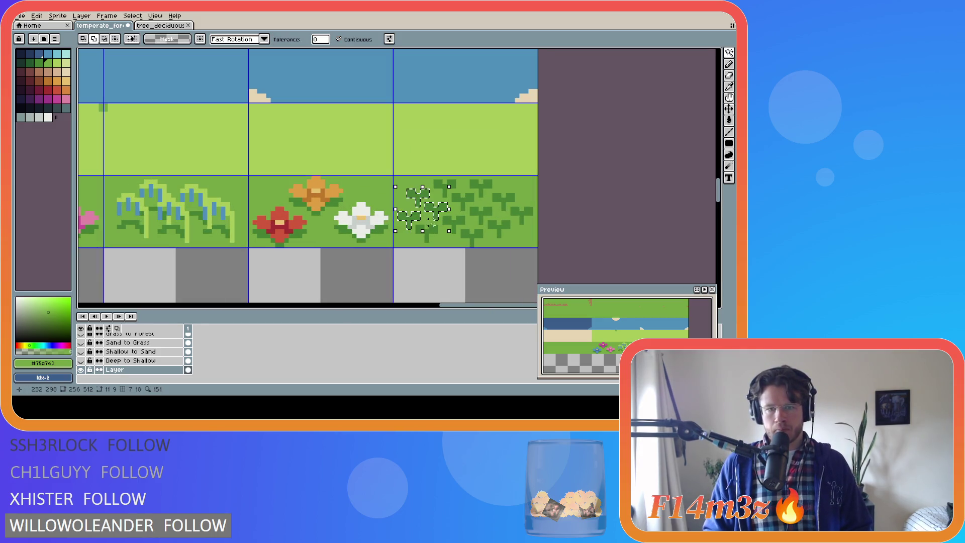
shift+click(426, 233)
shift+click(455, 225)
shift+click(475, 236)
shift+click(480, 215)
shift+click(445, 188)
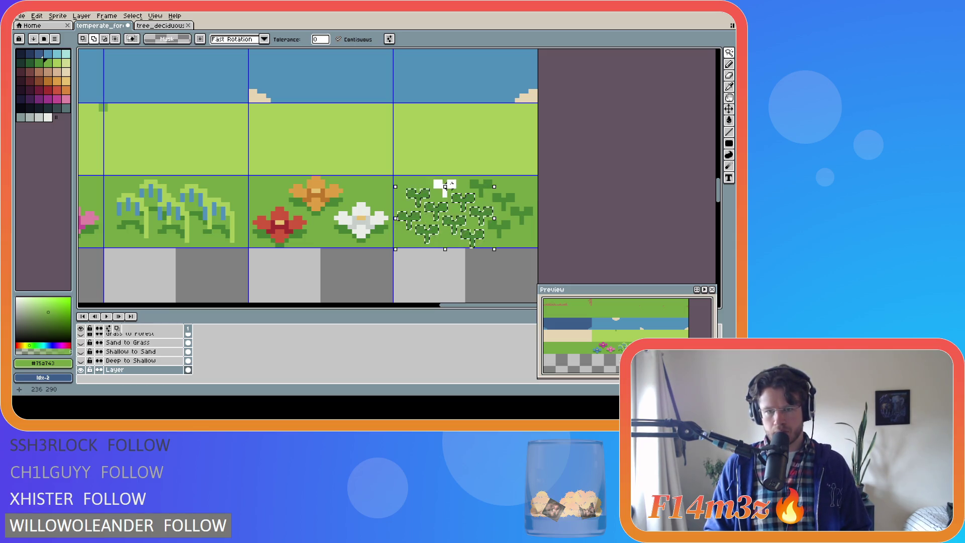
shift+click(483, 189)
shift+click(503, 199)
shift+click(500, 228)
shift+click(526, 215)
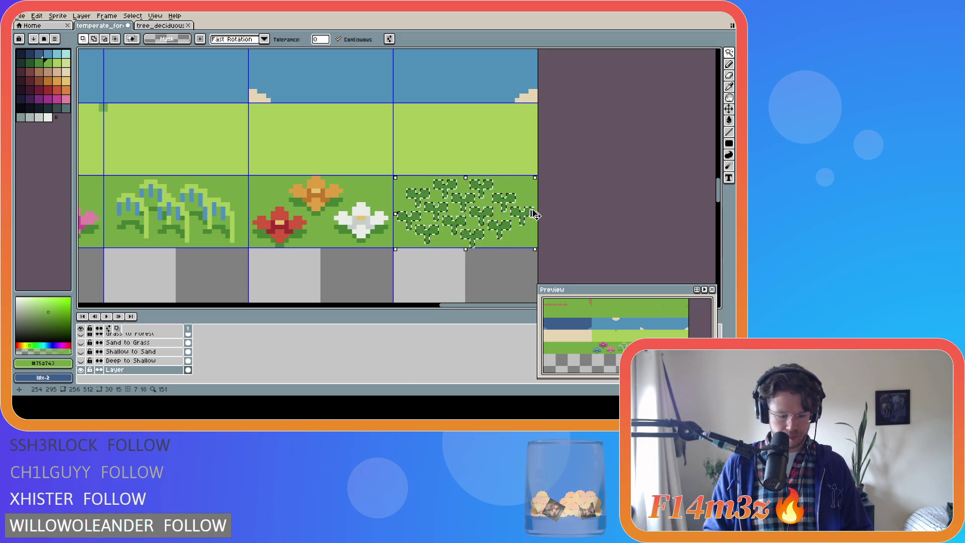
scroll(535, 214, down, 6)
drag(718, 201, 719, 161)
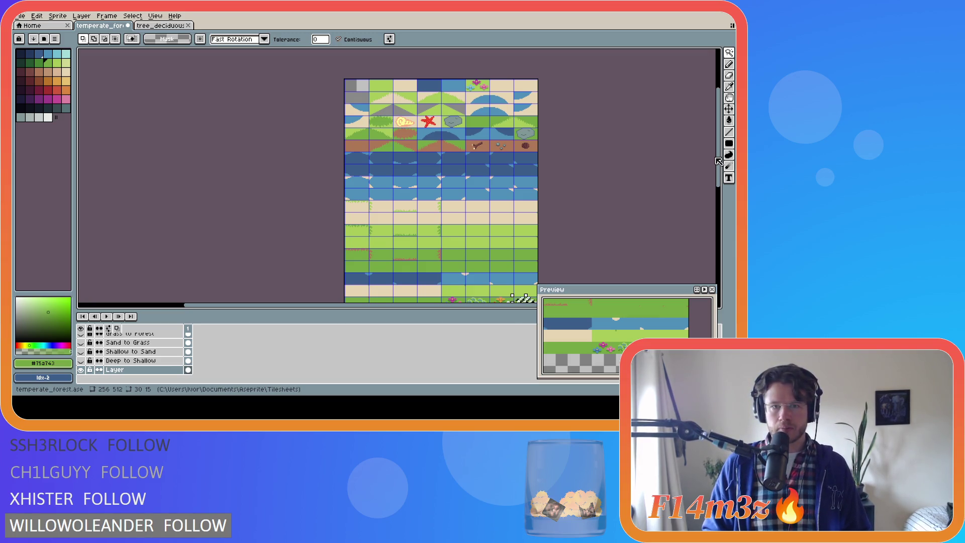
drag(719, 160, 719, 210)
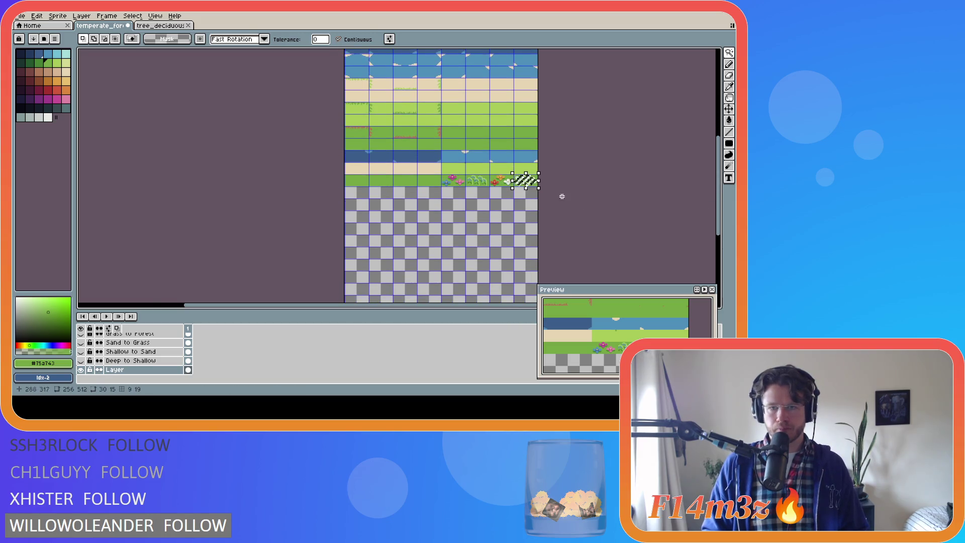
scroll(562, 196, up, 5)
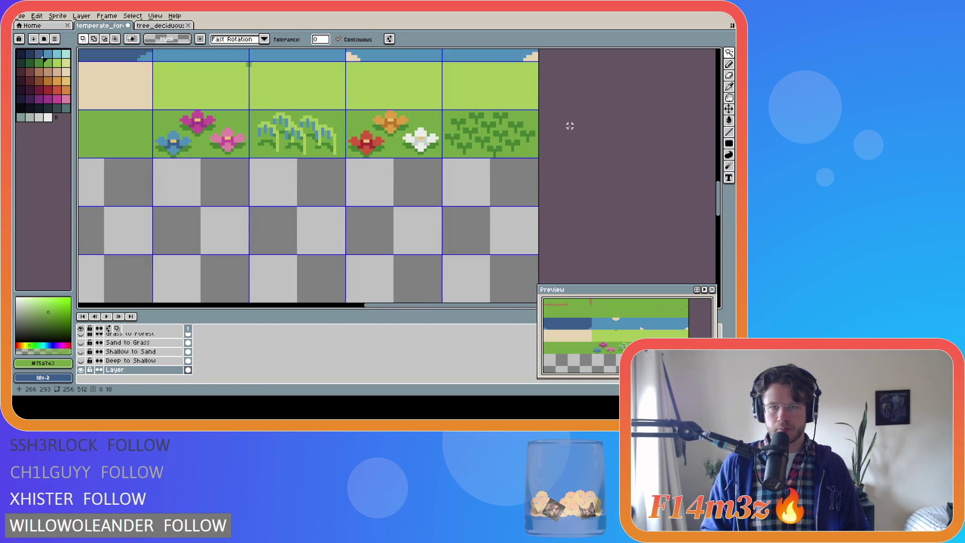
Step: Copy the clover-patch tile and place the copy in the leftmost cell of the next row
key(m)
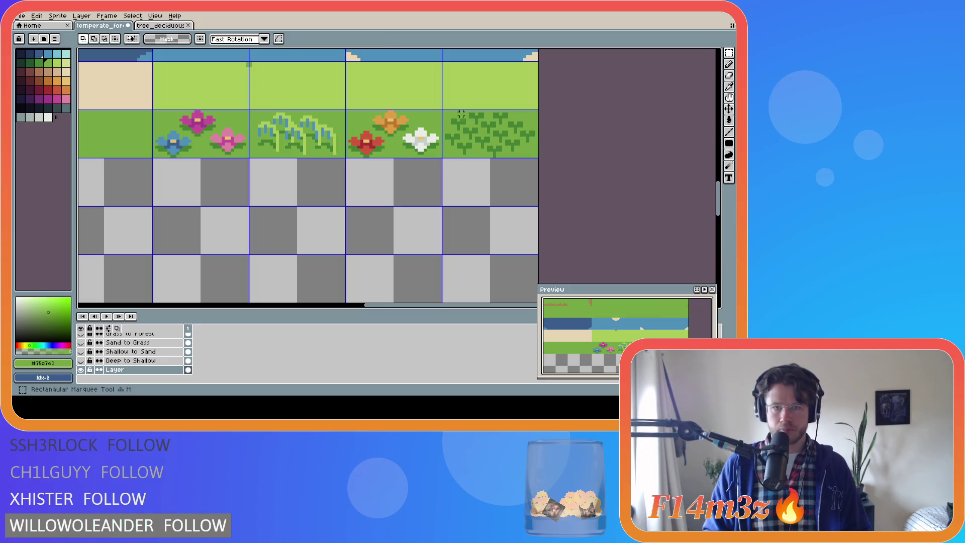
mouse_move(443, 111)
mouse_down()
mouse_move(534, 157)
mouse_move(156, 197)
mouse_up()
key(ctrl+c)
key(ctrl+v)
drag(442, 305, 271, 295)
mouse_move(470, 187)
mouse_down()
mouse_move(155, 181)
mouse_move(171, 181)
mouse_up()
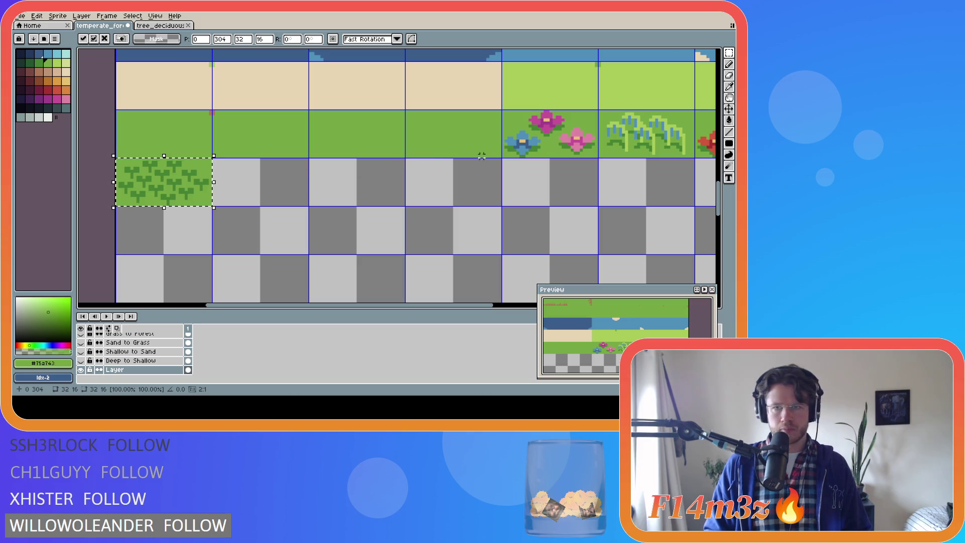
key(Return)
click(258, 192)
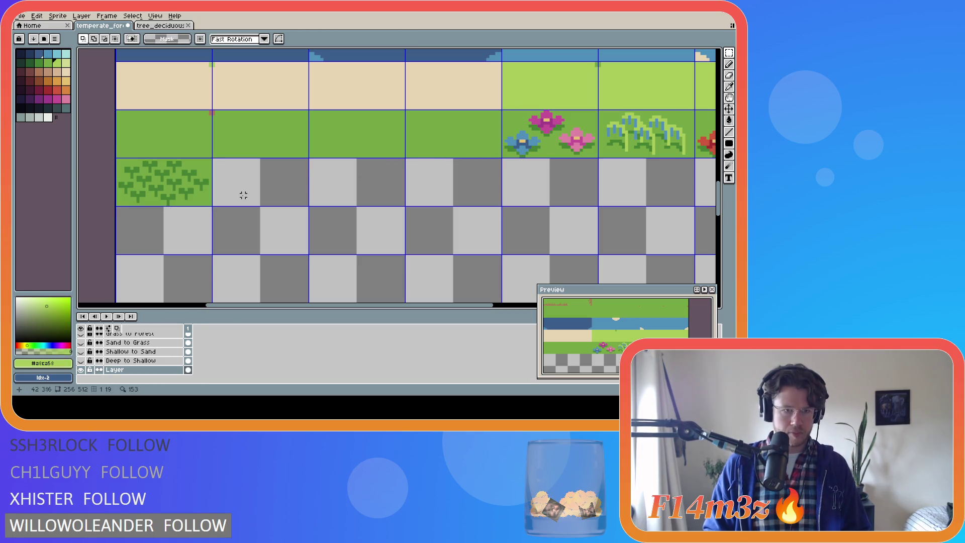
Step: Bucket-fill the copied tile's background light green
key(g)
click(193, 198)
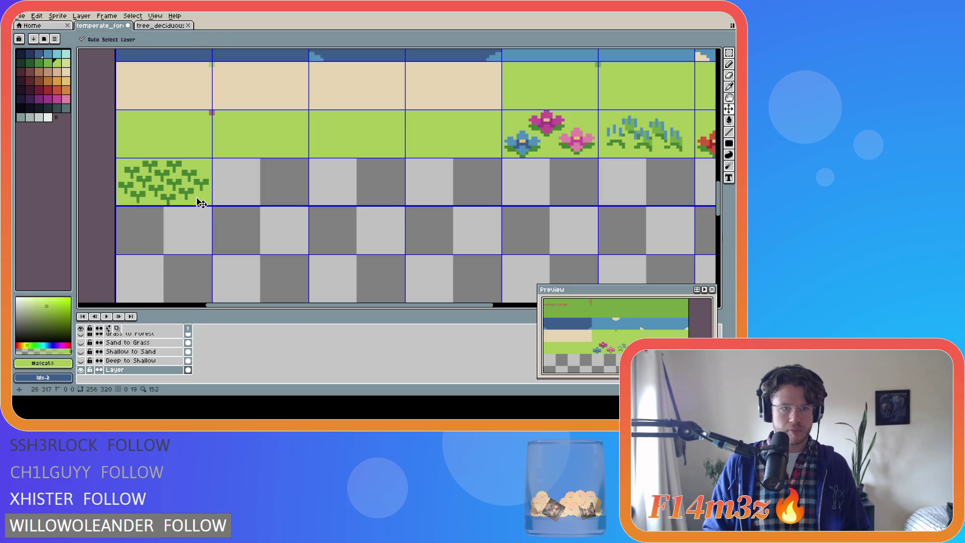
key(ctrl+z)
key(l)
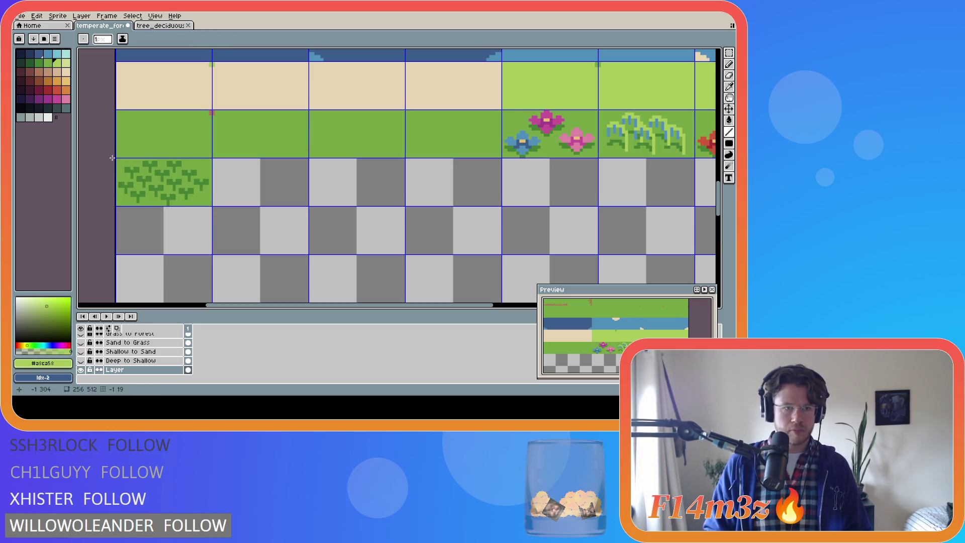
key(g)
click(203, 171)
Step: Pick palette idx-9 and bucket-fill the first sprouts on the copied tile mid green
scroll(166, 190, up, 2)
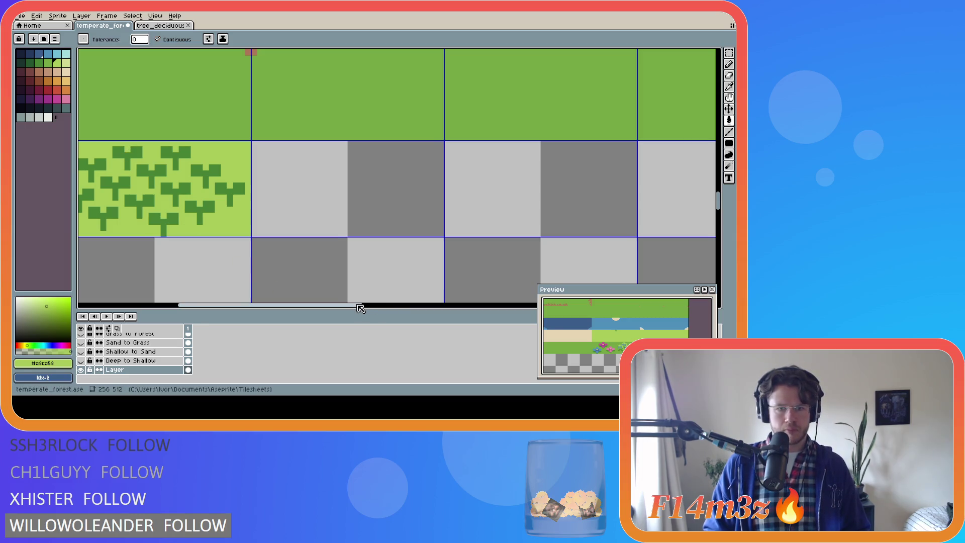
drag(357, 305, 337, 305)
click(48, 62)
click(163, 173)
click(149, 197)
click(174, 190)
click(174, 216)
click(211, 203)
click(225, 218)
click(239, 198)
click(222, 174)
click(209, 161)
Step: Recolour the remaining dark sprouts mid green
click(240, 155)
click(275, 177)
click(266, 209)
click(301, 193)
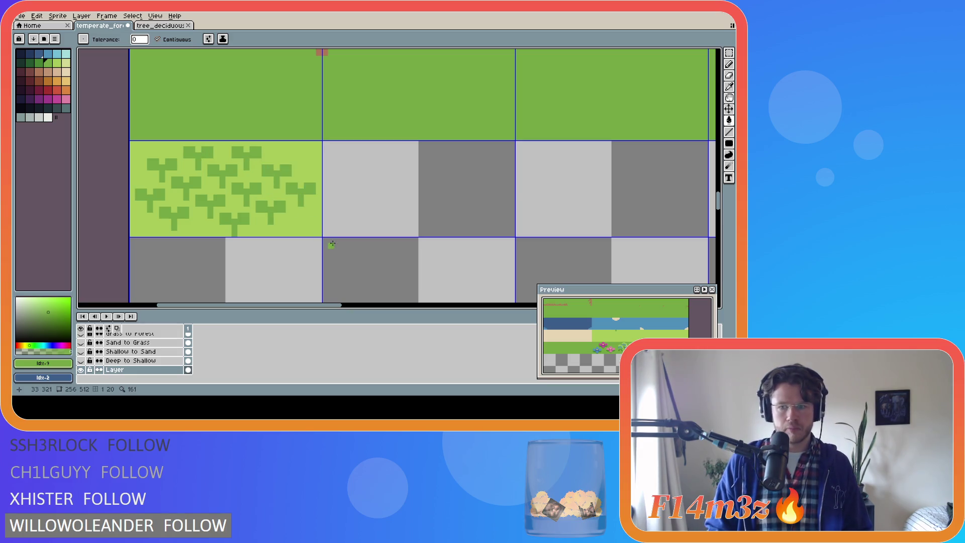
scroll(372, 254, down, 3)
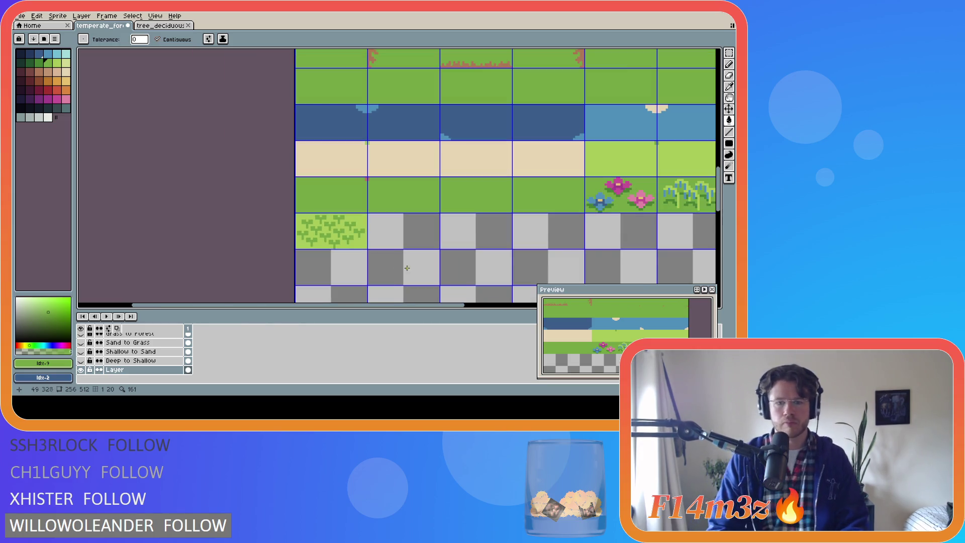
scroll(407, 268, down, 1)
mouse_move(417, 305)
mouse_down()
mouse_move(508, 305)
mouse_move(499, 306)
mouse_up()
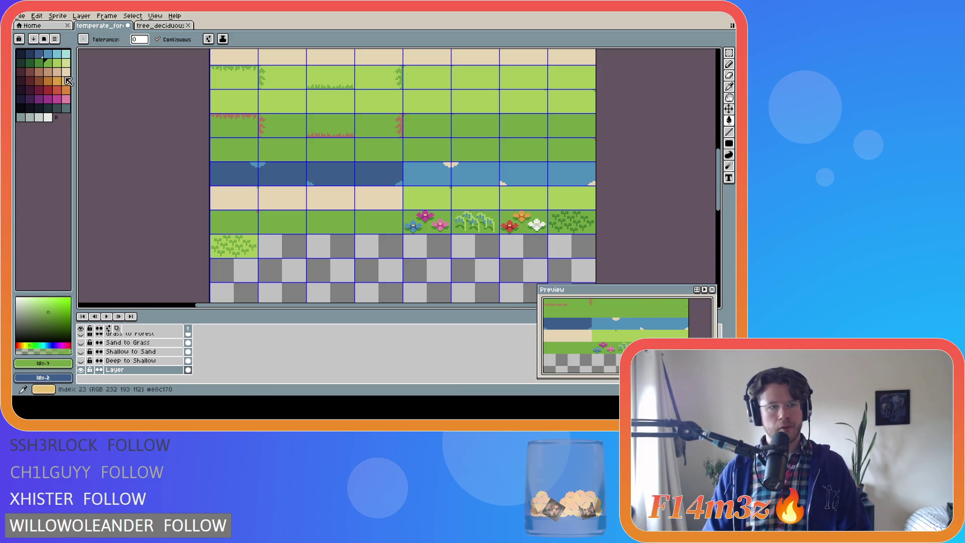
Step: Undo the dark-green test marks and the mid-green sprout fills, restoring dark green sprouts
alt+click(227, 252)
scroll(227, 252, up, 2)
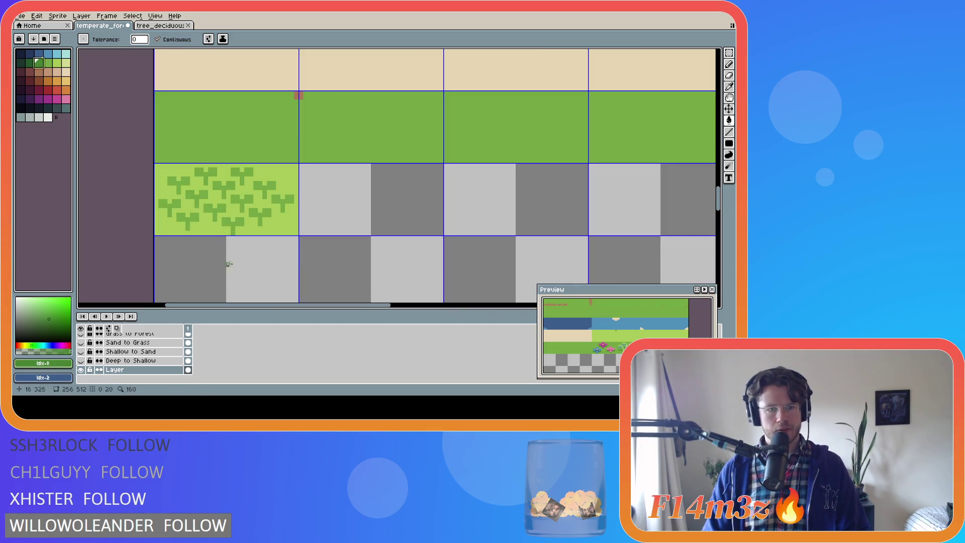
click(178, 224)
key(ctrl+z)
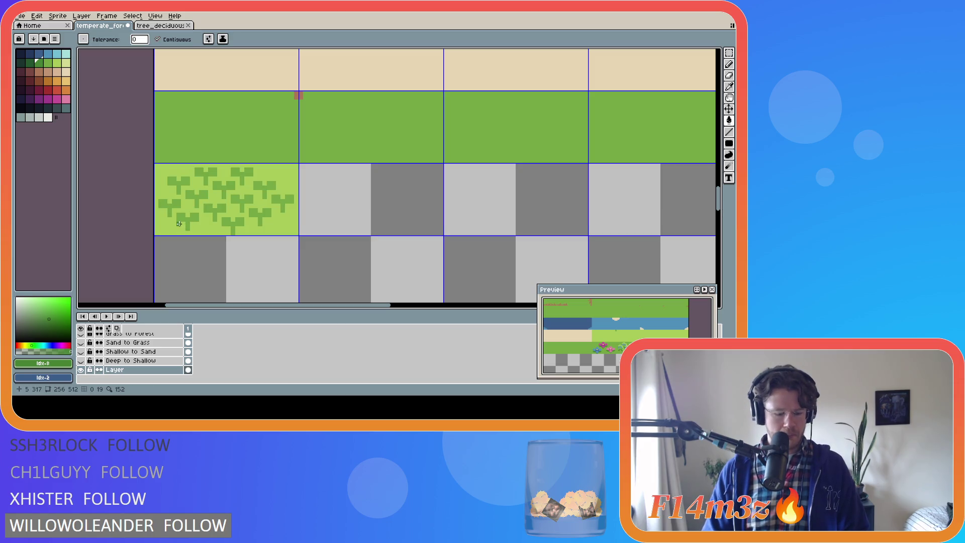
key(b)
mouse_move(179, 223)
mouse_down()
mouse_move(197, 224)
mouse_move(167, 210)
mouse_up()
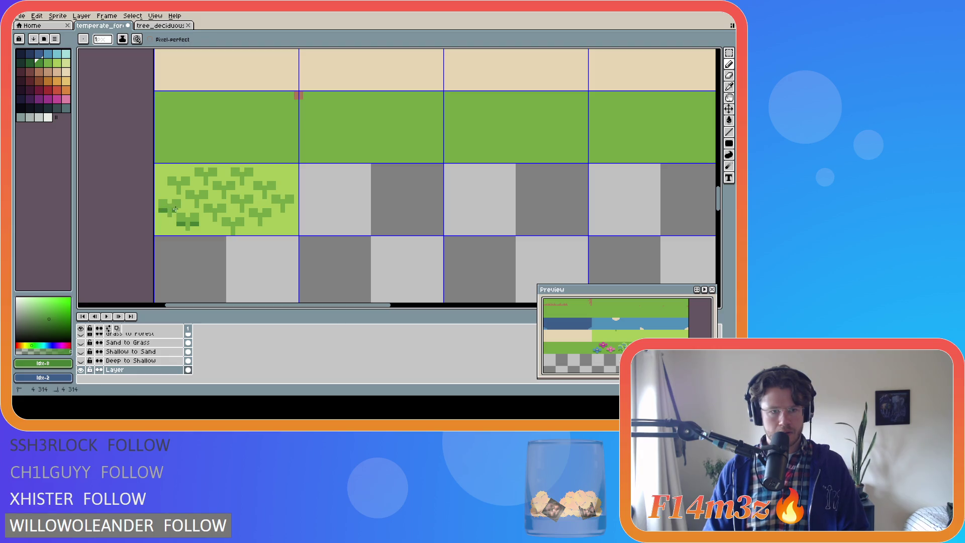
key(v)
key(ctrl+z)
key(ctrl+z)
key(b)
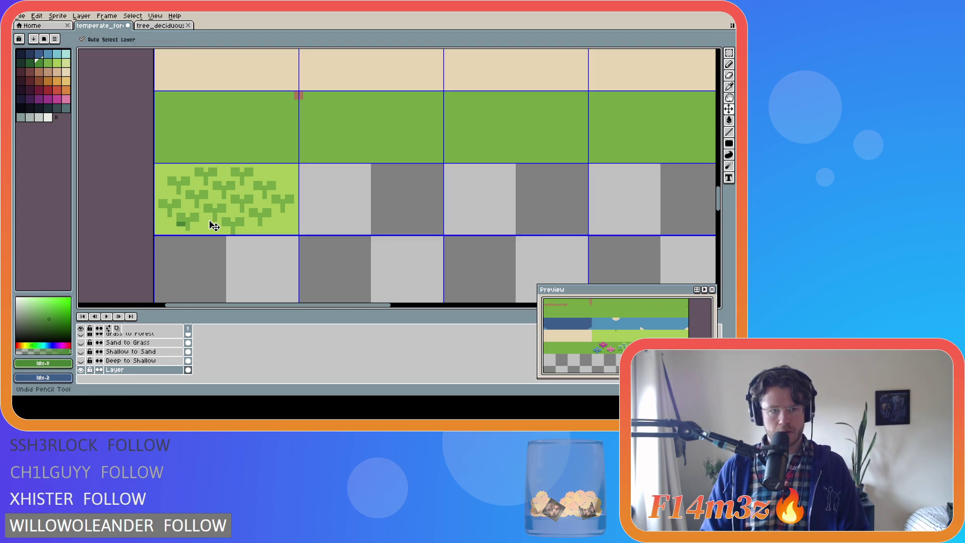
key(ctrl+z)
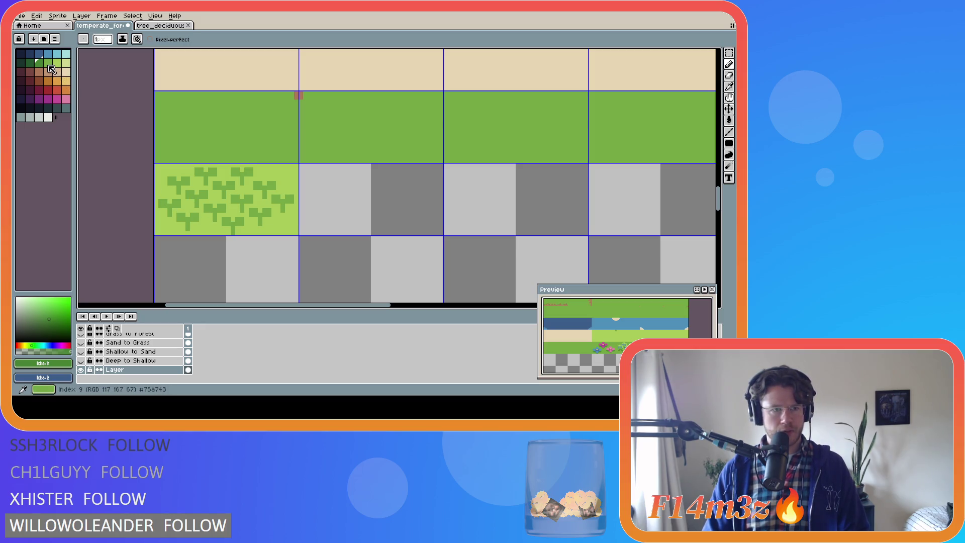
key(v)
key(ctrl+z)
key(ctrl+z)
key(ctrl+z)
key(ctrl+z)
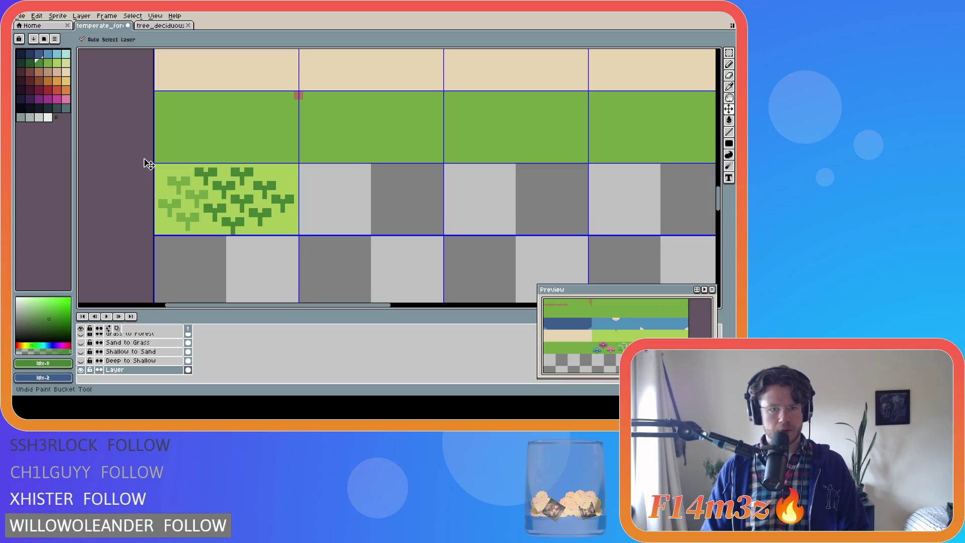
key(b)
Step: Pencil lighter-green shadow strokes beneath the left, lower and rightmost sprouts
key(])
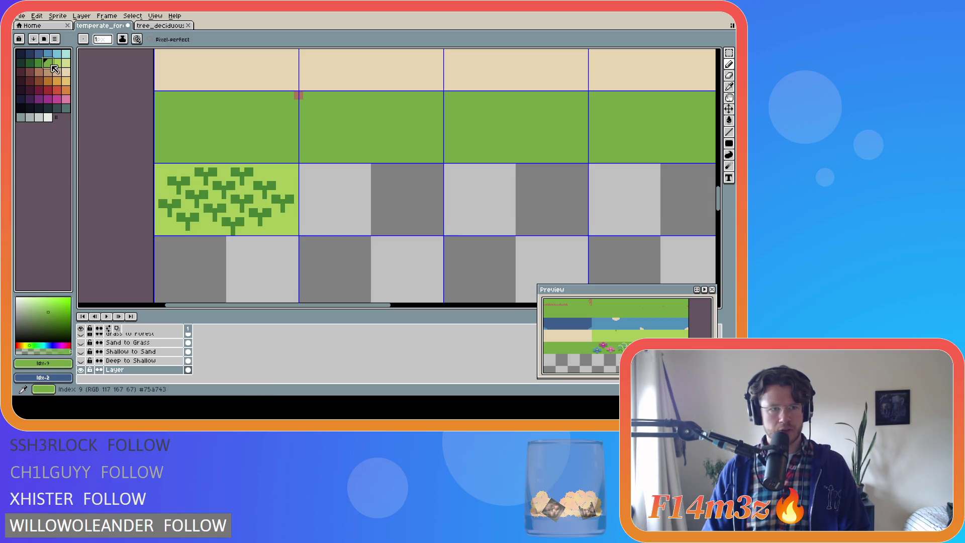
mouse_move(167, 212)
mouse_down()
mouse_move(173, 227)
mouse_move(196, 224)
mouse_up()
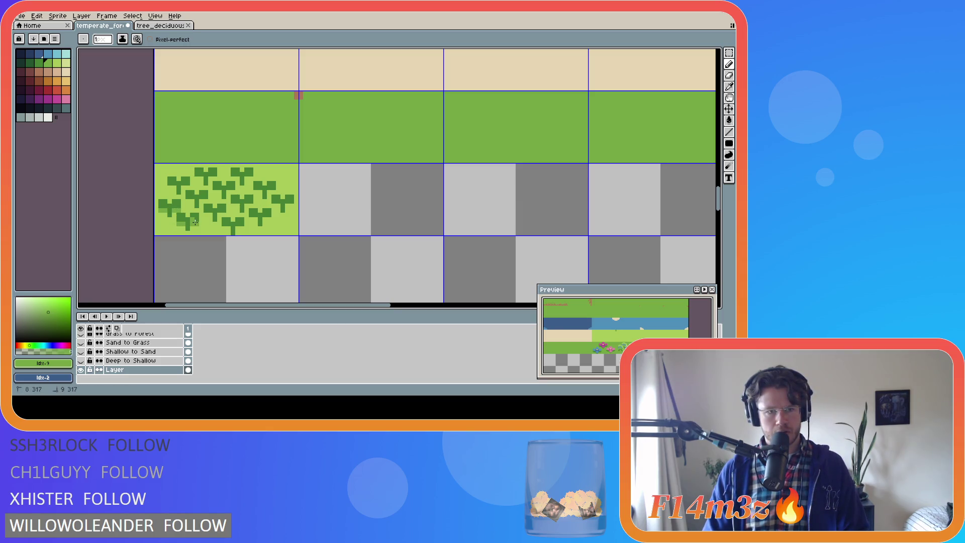
drag(562, 347, 617, 336)
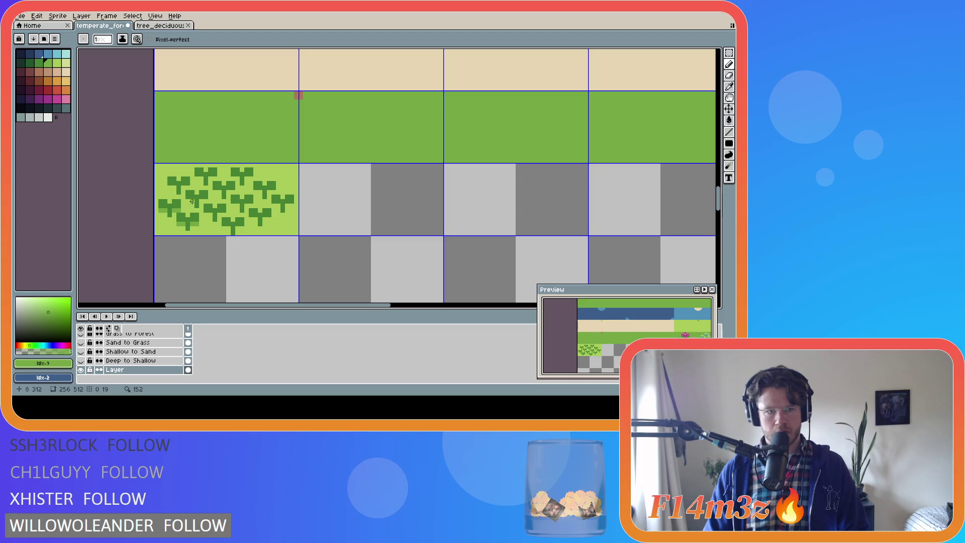
click(163, 215)
drag(164, 215, 175, 215)
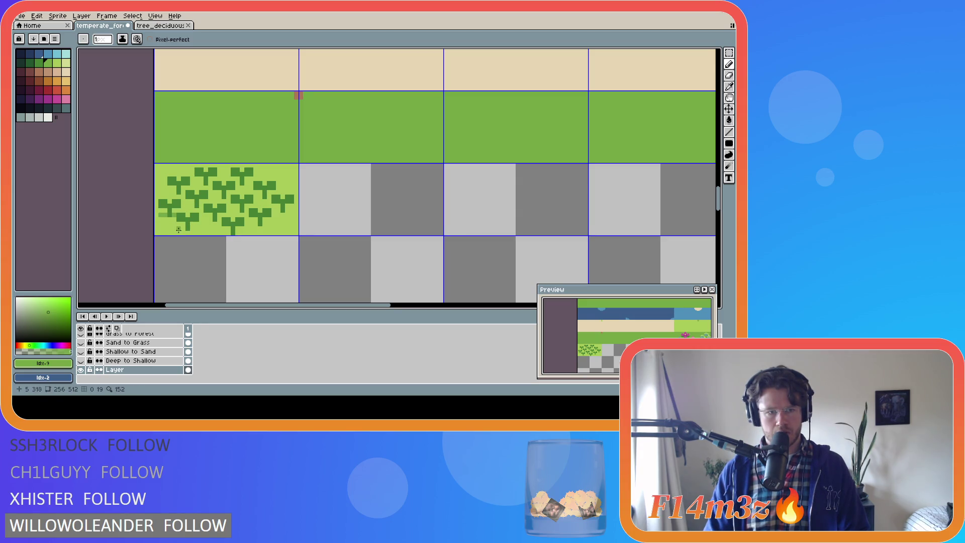
click(238, 236)
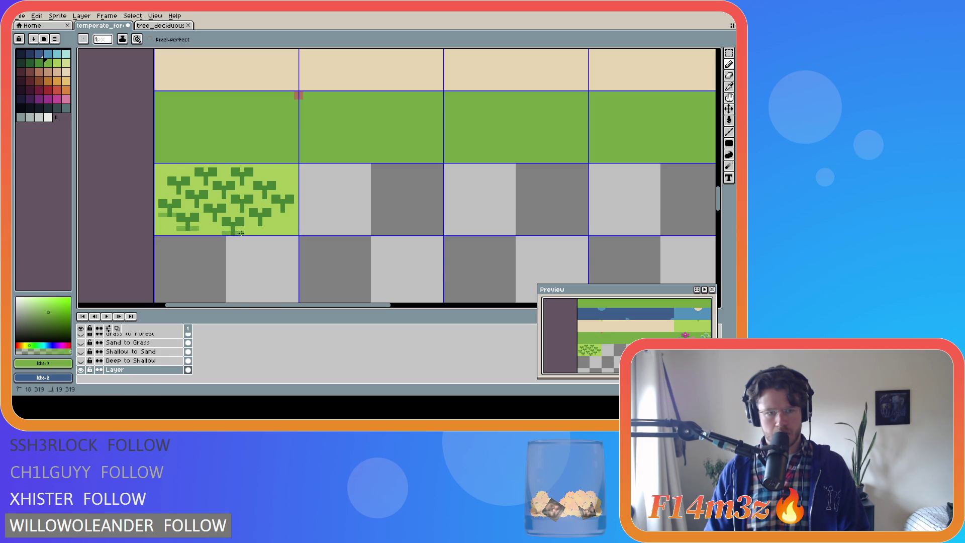
drag(281, 210, 294, 210)
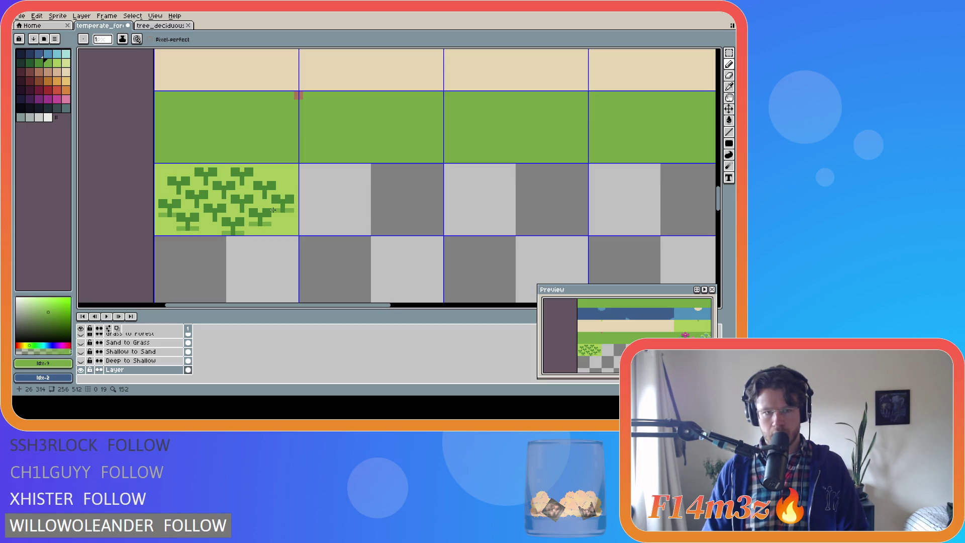
key(v)
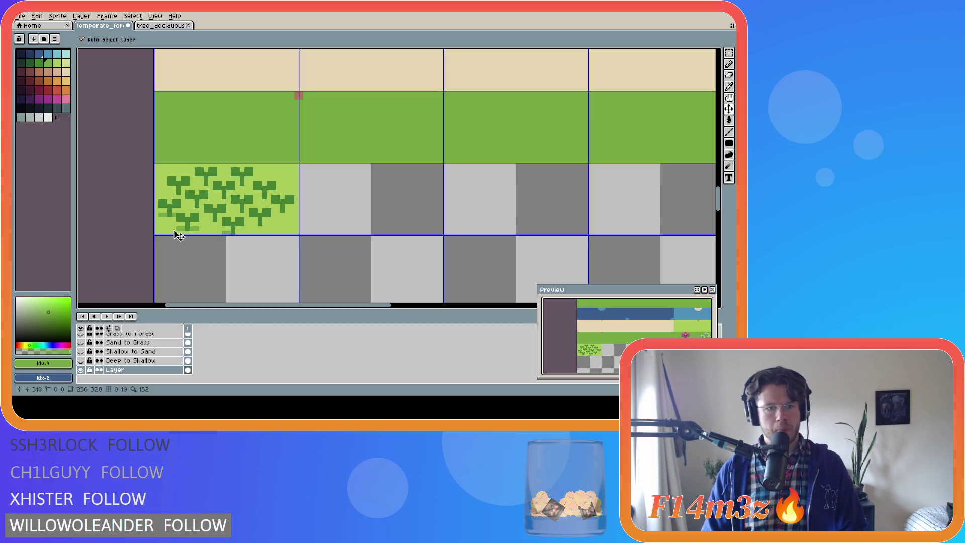
key(b)
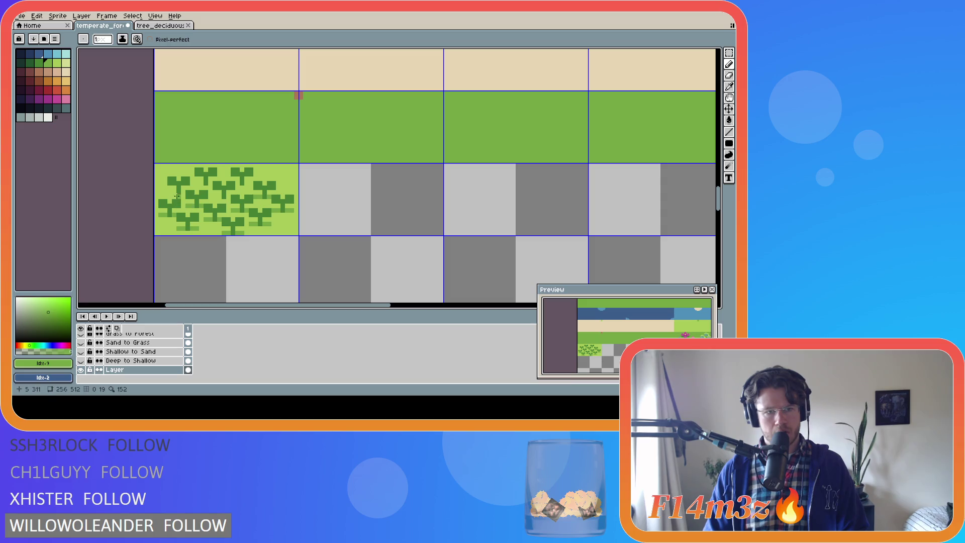
key(v)
key(b)
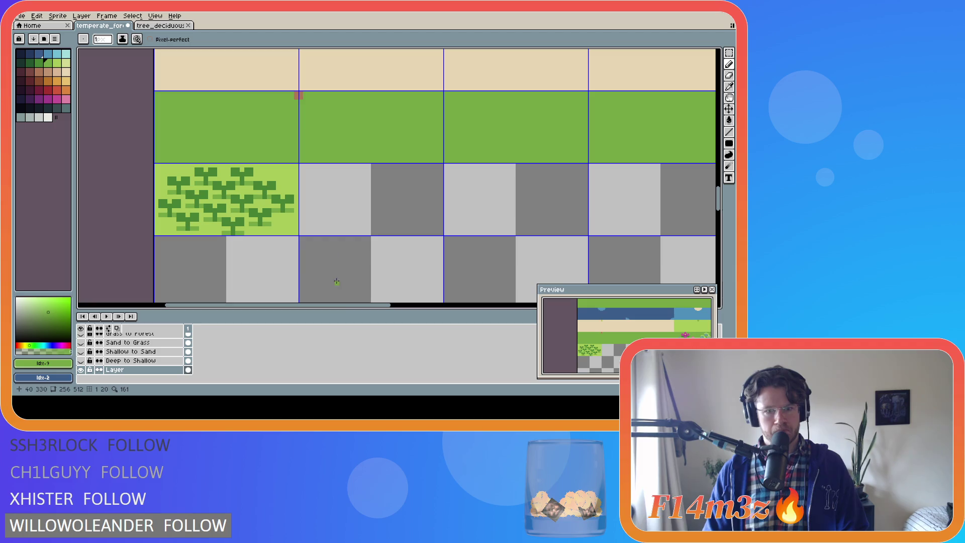
drag(343, 305, 607, 307)
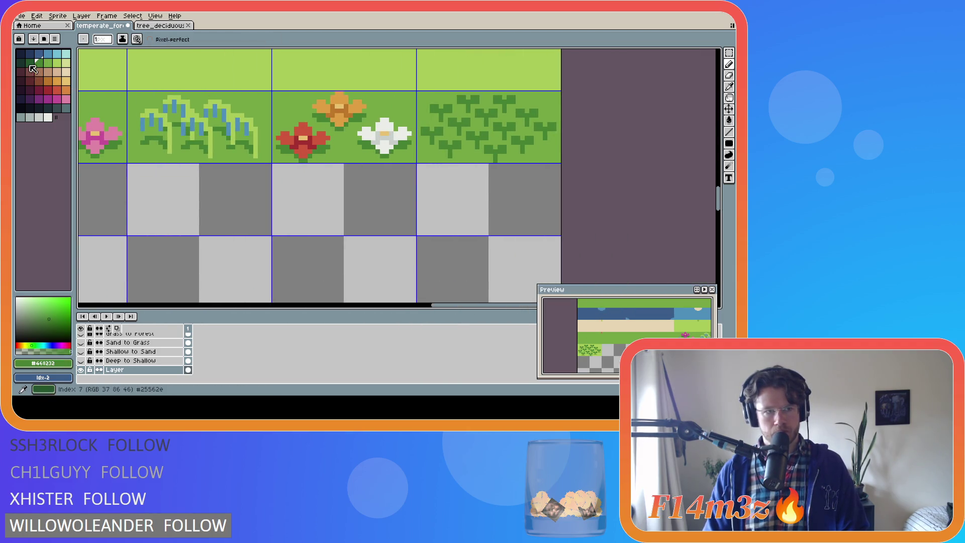
Step: Pick palette idx-7 and bucket-fill the first sprouts on the original clover tile dark green
alt+click(418, 161)
click(441, 156)
key(ctrl+z)
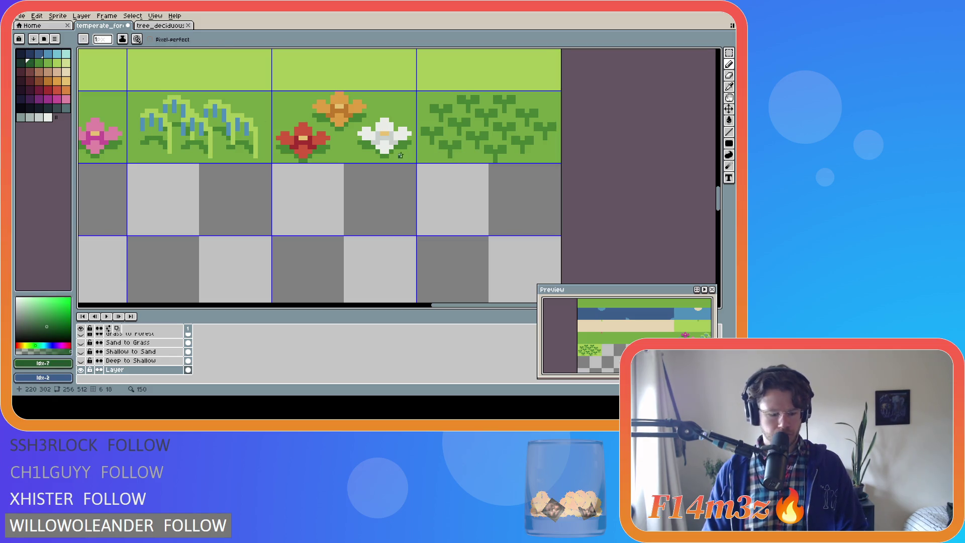
key(g)
click(450, 148)
click(427, 129)
click(443, 112)
click(457, 124)
click(471, 137)
Step: Darken the remaining light sprouts on the original clover tile with idx-7
click(502, 147)
click(504, 132)
click(486, 119)
click(468, 106)
click(512, 102)
click(527, 116)
click(545, 131)
click(523, 143)
Step: Pencil idx-8 lighter-green shading pixels onto several sprouts
click(39, 62)
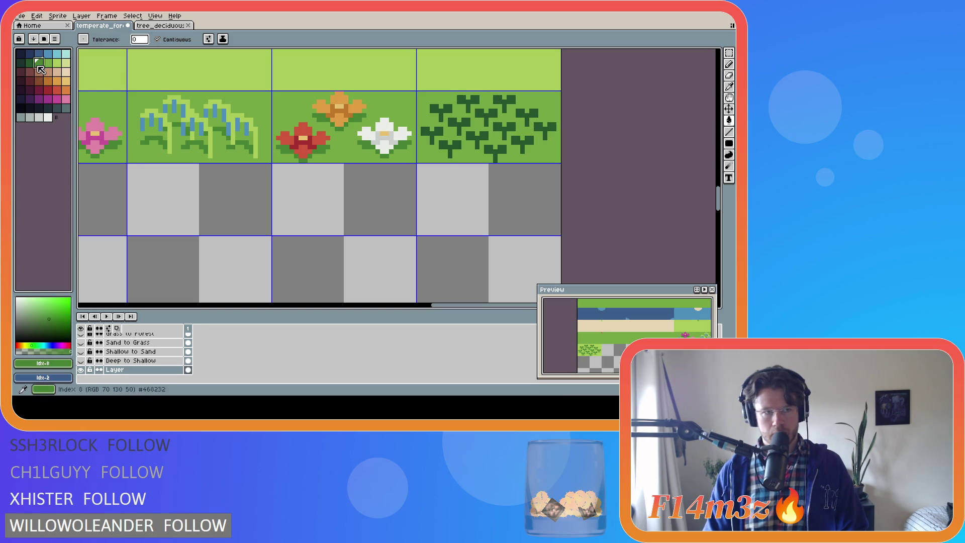
key(b)
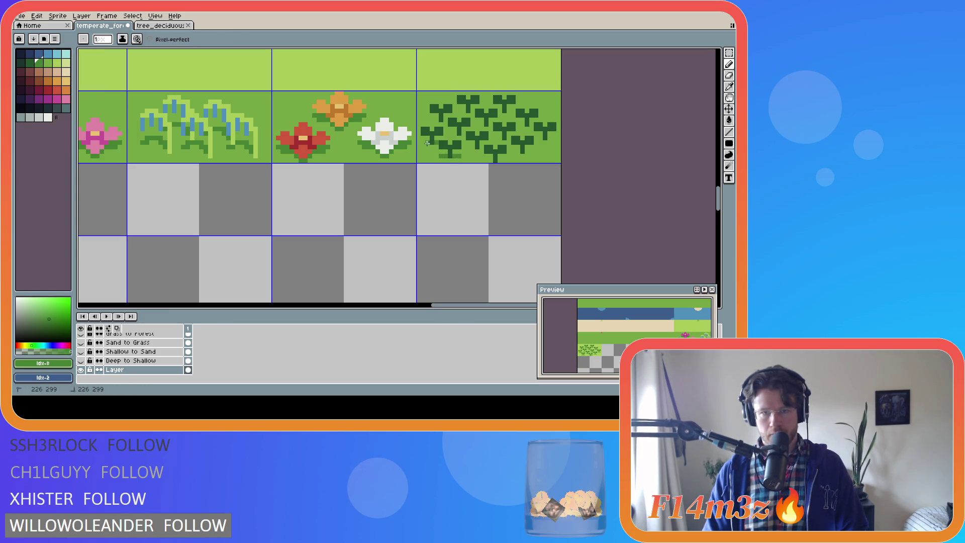
drag(427, 120, 431, 120)
click(456, 132)
drag(463, 109, 459, 109)
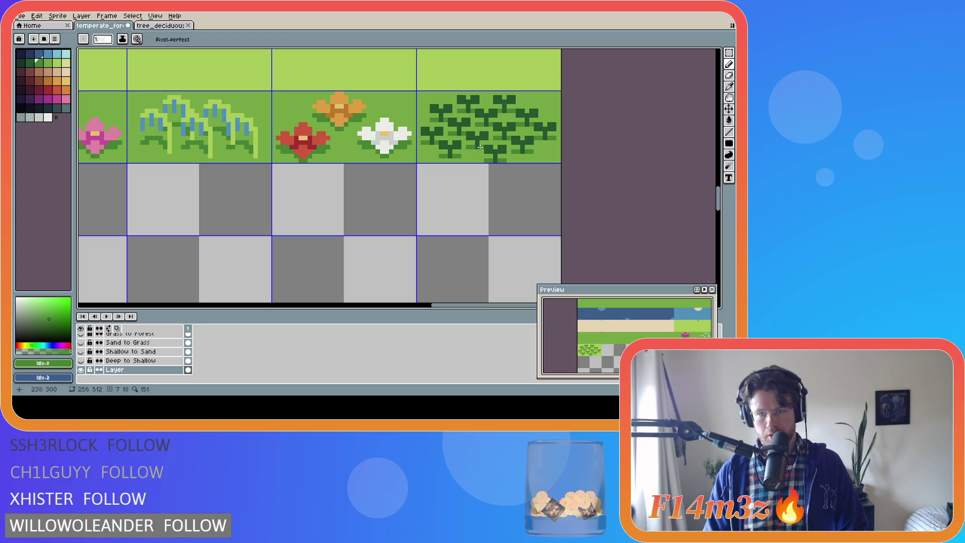
drag(654, 352, 595, 364)
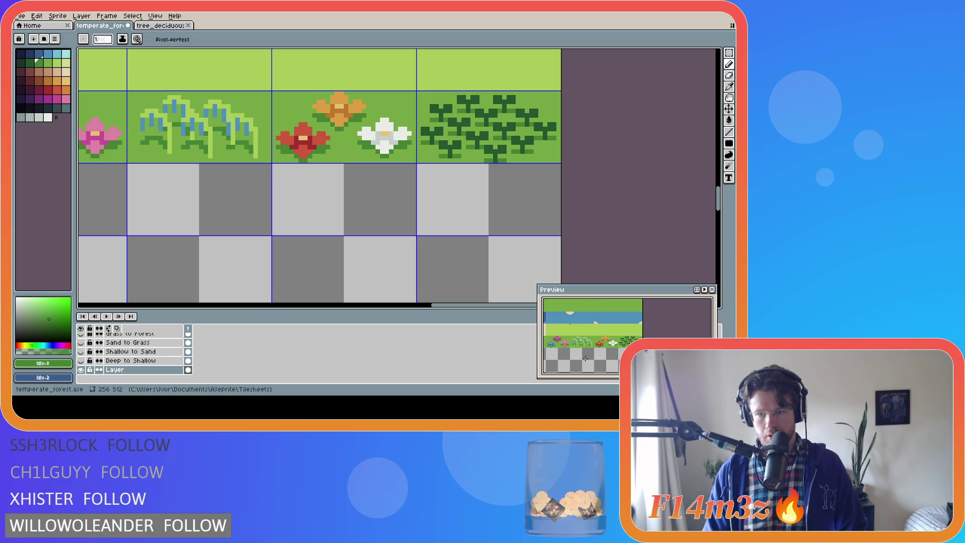
drag(597, 346, 605, 354)
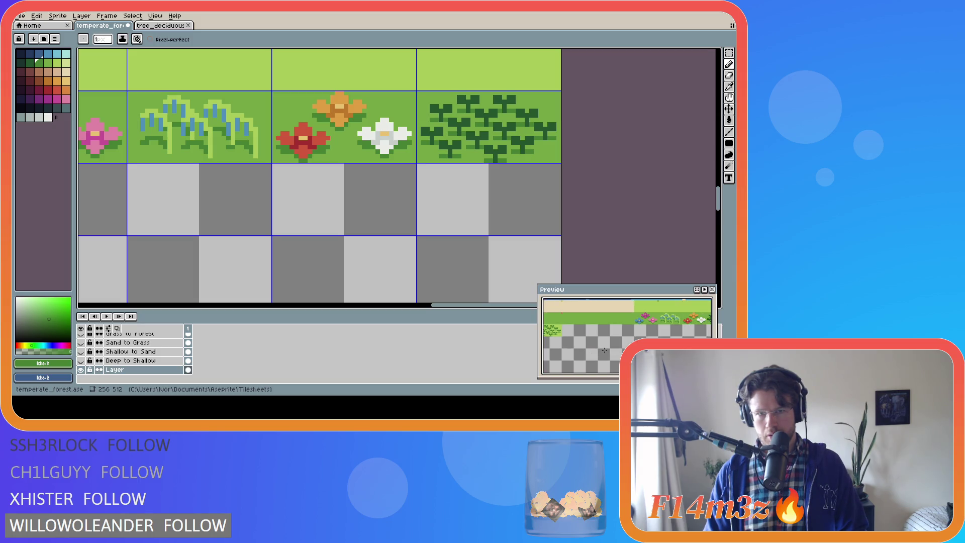
scroll(372, 223, down, 5)
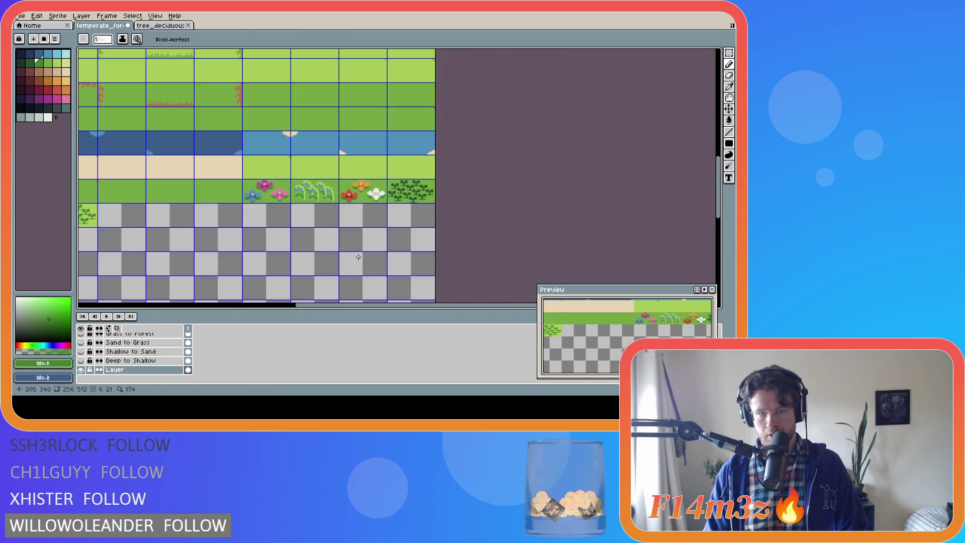
scroll(352, 227, down, 2)
drag(436, 305, 390, 307)
scroll(336, 262, up, 2)
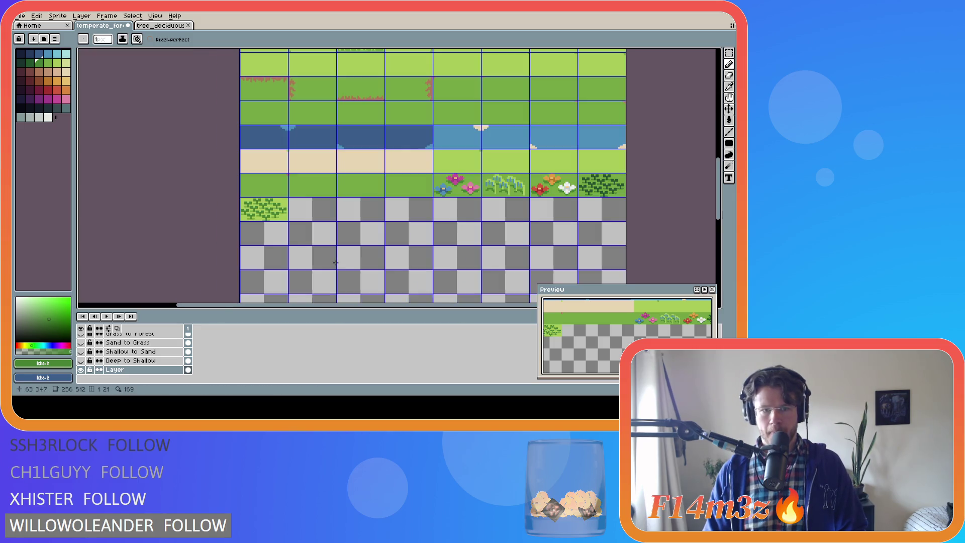
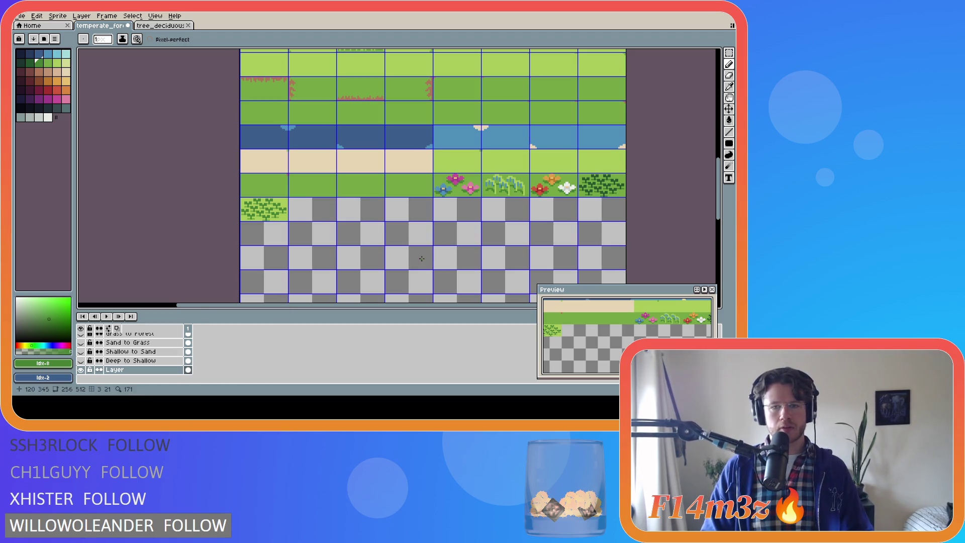
Step: Fill the empty tile beside the leafy plant with solid light grass green from the canvas
scroll(385, 237, up, 1)
alt+click(213, 193)
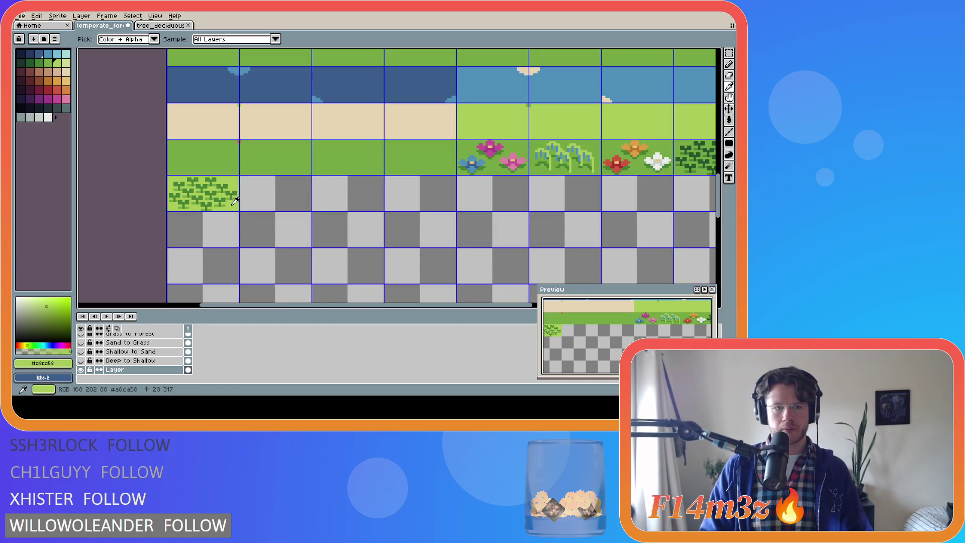
key(shift+u)
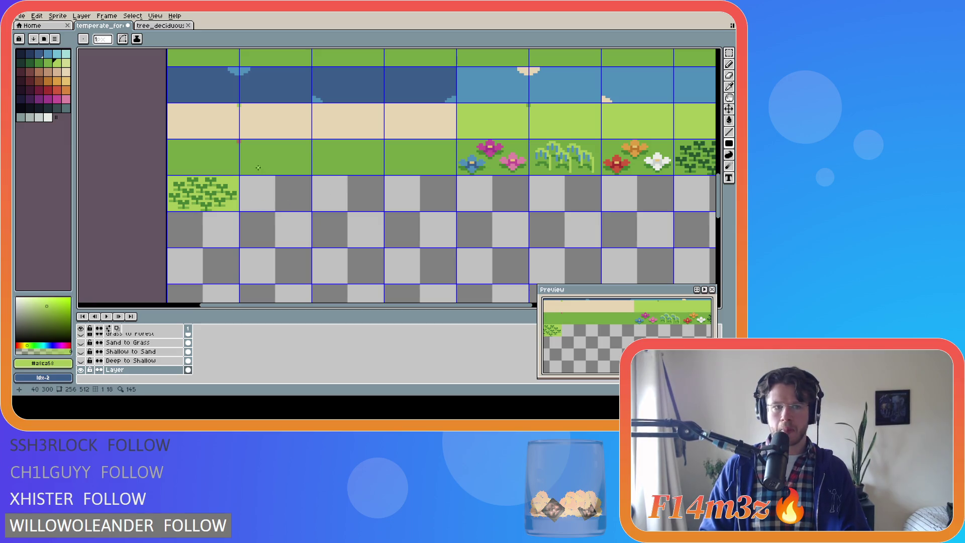
mouse_move(240, 177)
mouse_down()
mouse_move(276, 209)
mouse_move(311, 210)
mouse_up()
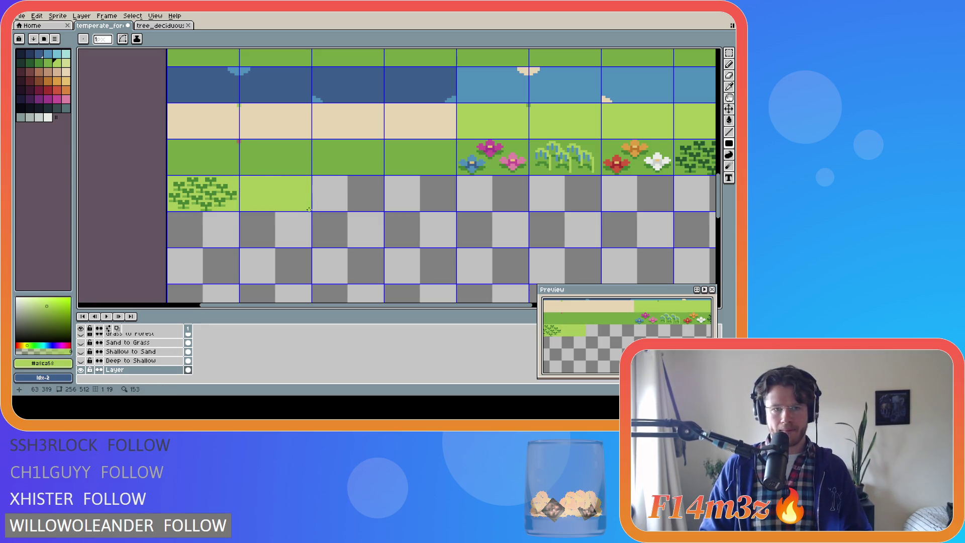
Step: Get the Pencil ready with the darker green palette colour
click(48, 63)
key(b)
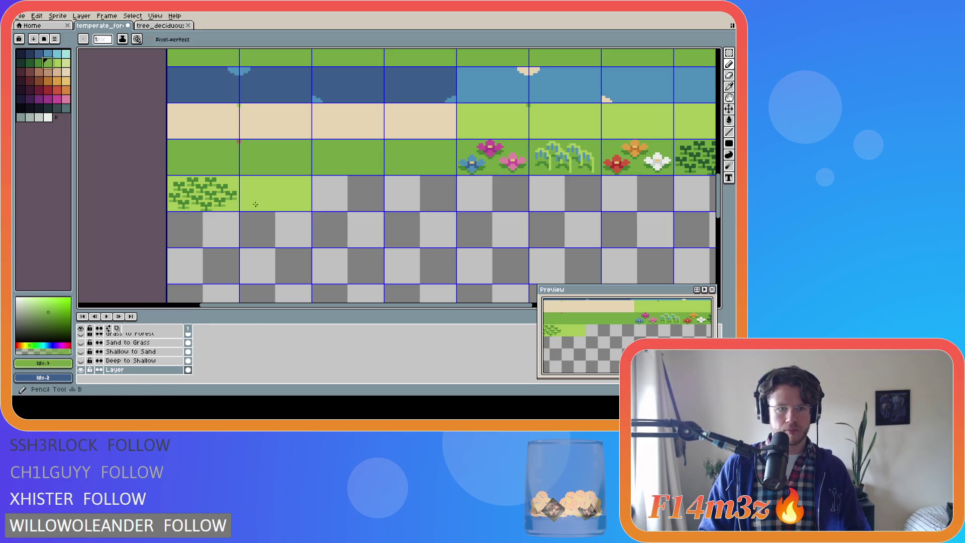
key(bracketleft)
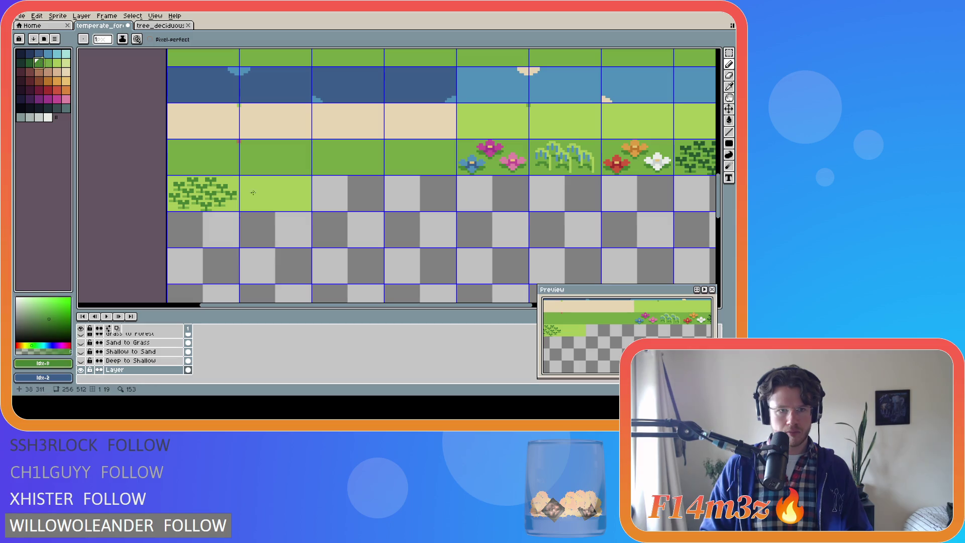
key(i)
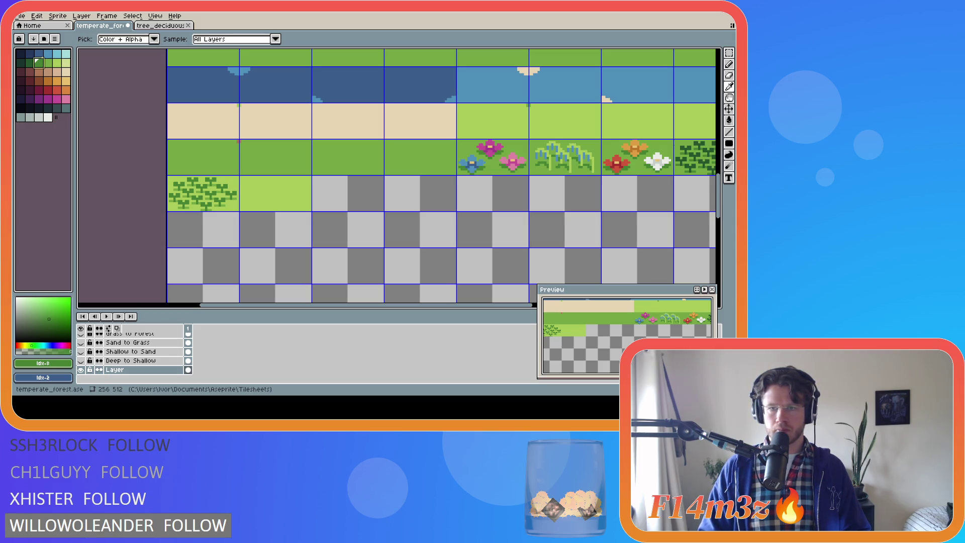
Step: Draw a dark green T-topped sprout stem near the bottom of the light grass tile
key(b)
scroll(270, 204, up, 1)
drag(270, 205, 266, 199)
alt+click(268, 194)
click(263, 199)
alt+click(269, 203)
drag(269, 205, 276, 204)
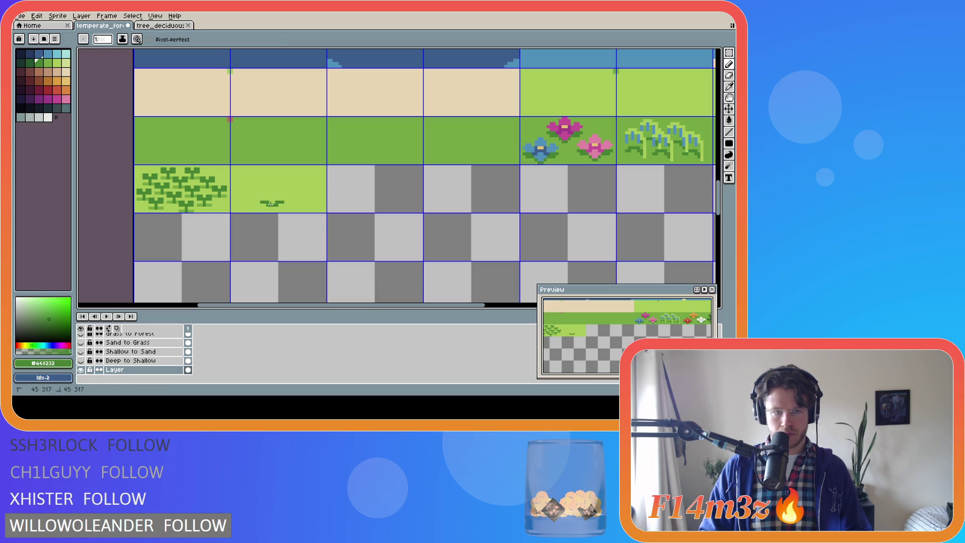
drag(274, 203, 277, 180)
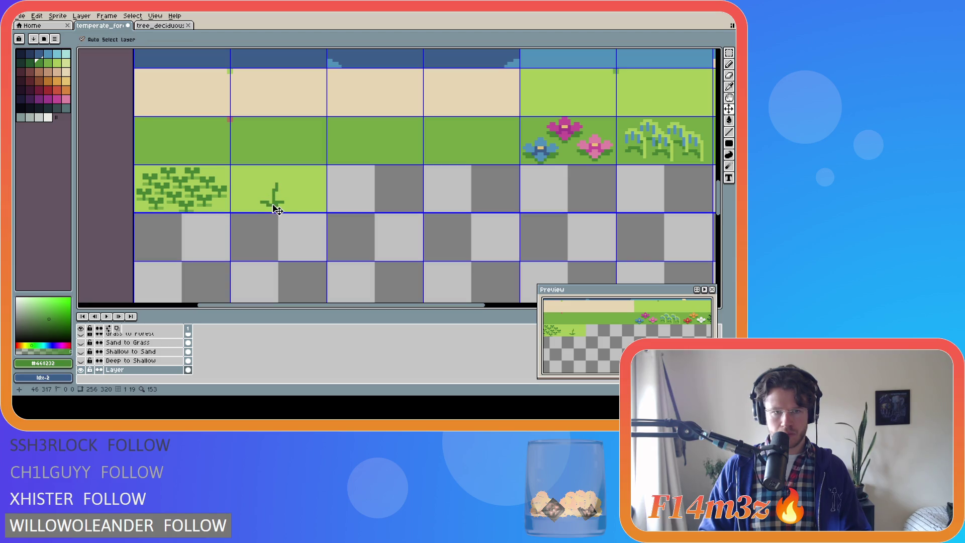
click(281, 184)
click(273, 183)
drag(274, 183, 269, 184)
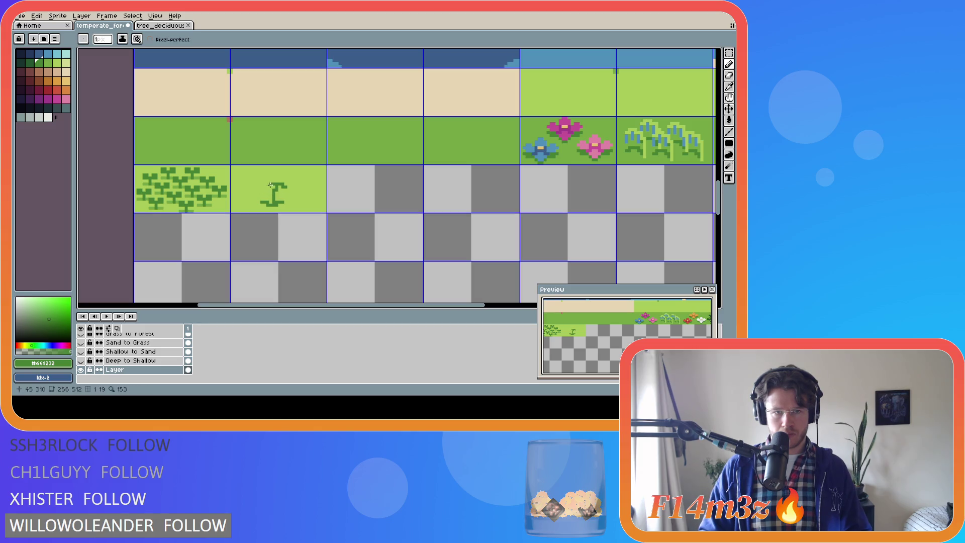
drag(268, 186, 277, 174)
key(v)
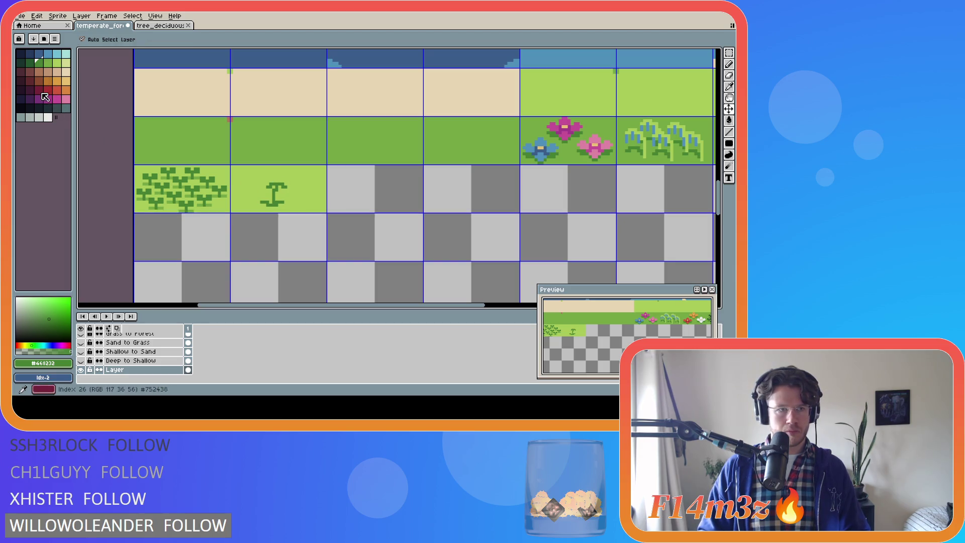
Step: Add a small dark red bud at the sprout tip
click(33, 88)
key(b)
click(274, 179)
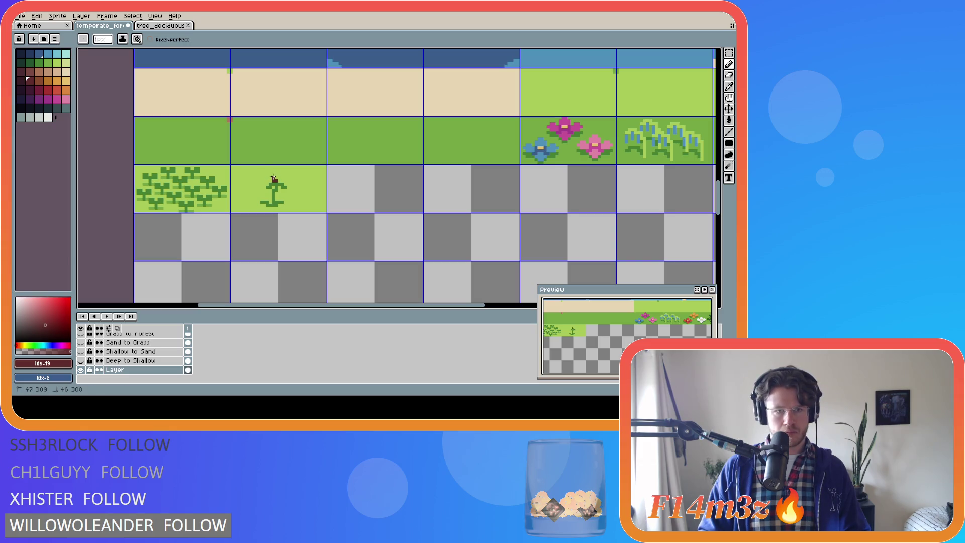
drag(276, 177, 276, 176)
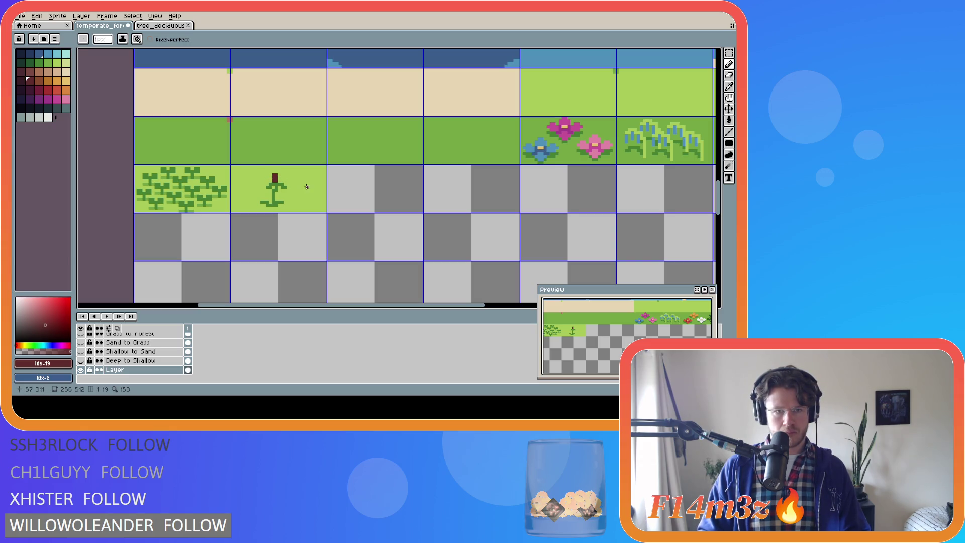
click(279, 177)
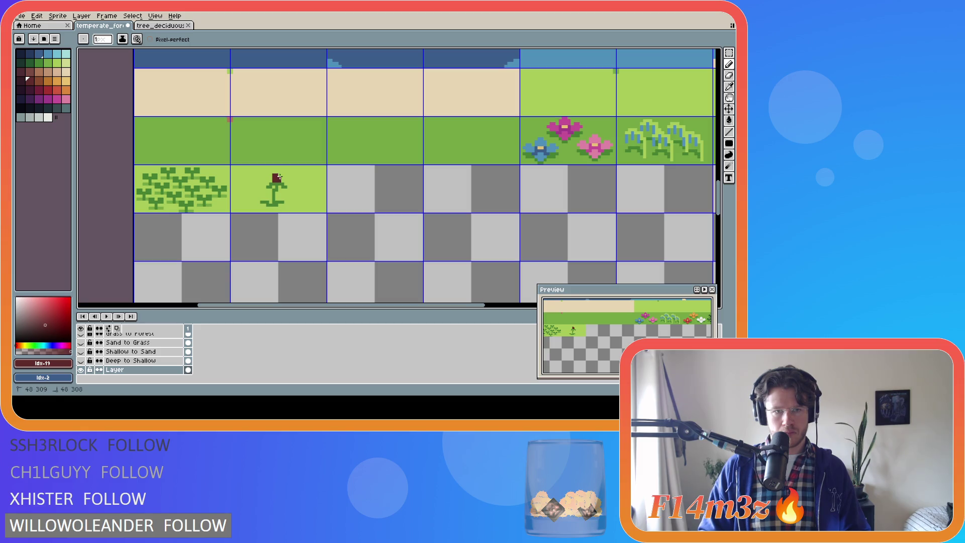
Step: Surround the bud with magenta petal pixels, then undo the last stroke
click(57, 99)
drag(273, 171, 271, 171)
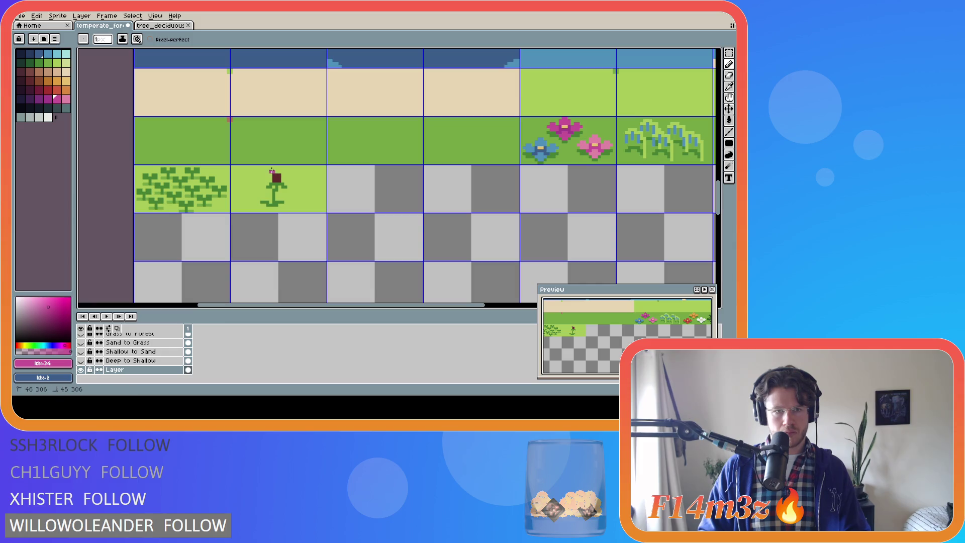
click(270, 167)
click(276, 170)
click(280, 171)
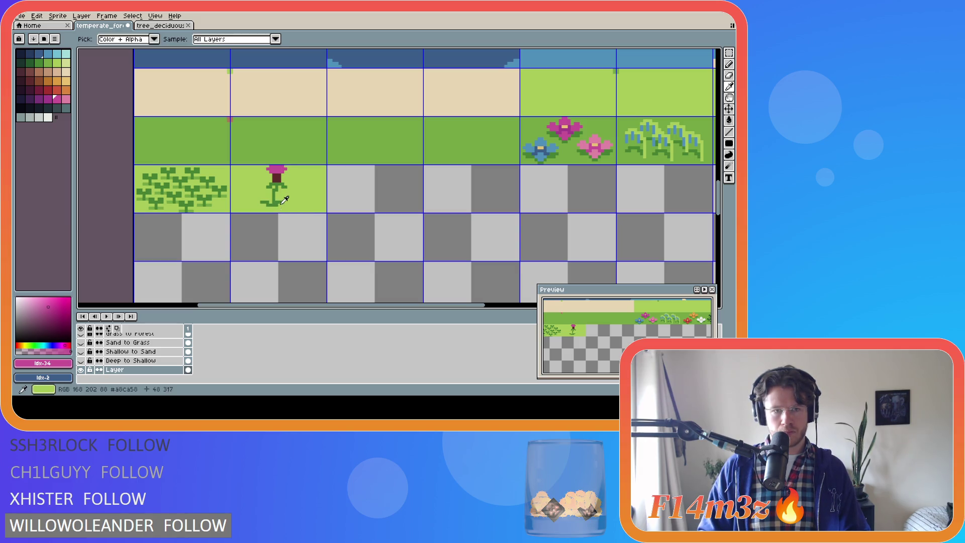
alt+click(280, 203)
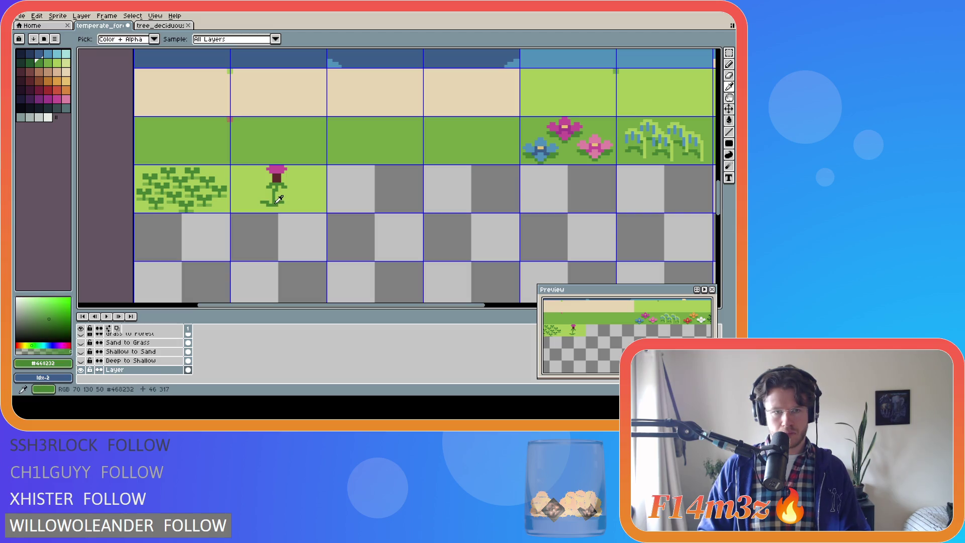
alt+click(279, 204)
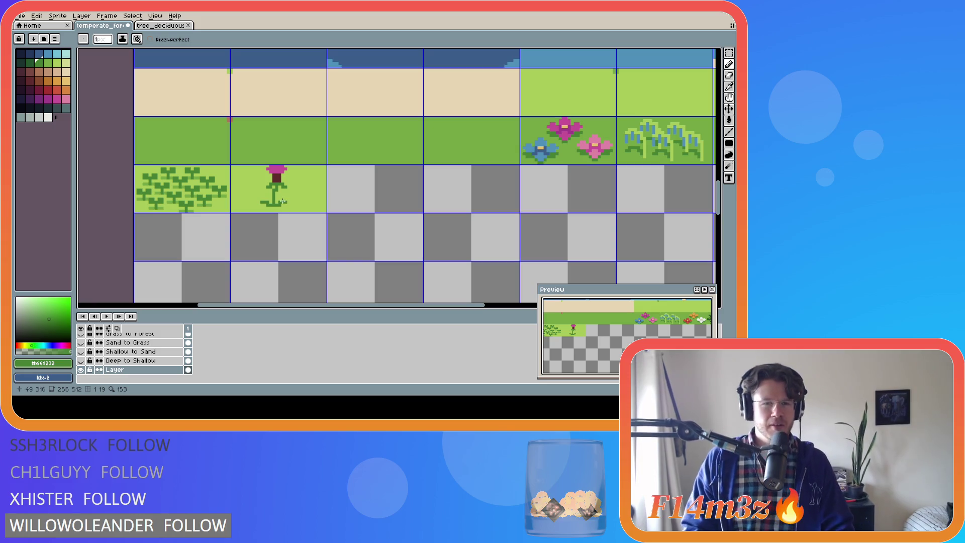
key(ctrl+z)
key(ctrl+z)
key(ctrl+z)
key(ctrl+z)
key(ctrl+z)
key(ctrl+z)
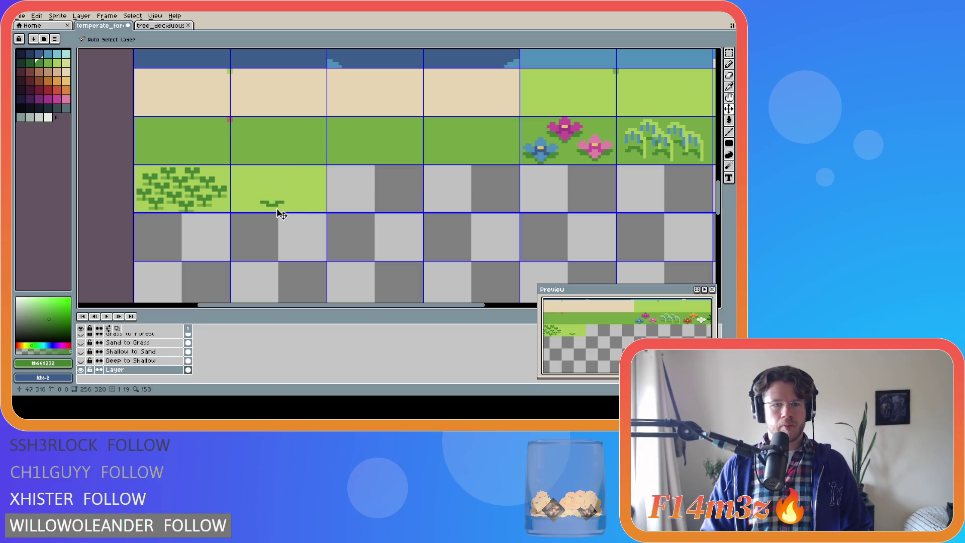
Step: Redraw the sprout as a dark green stem with a dot above it
key(b)
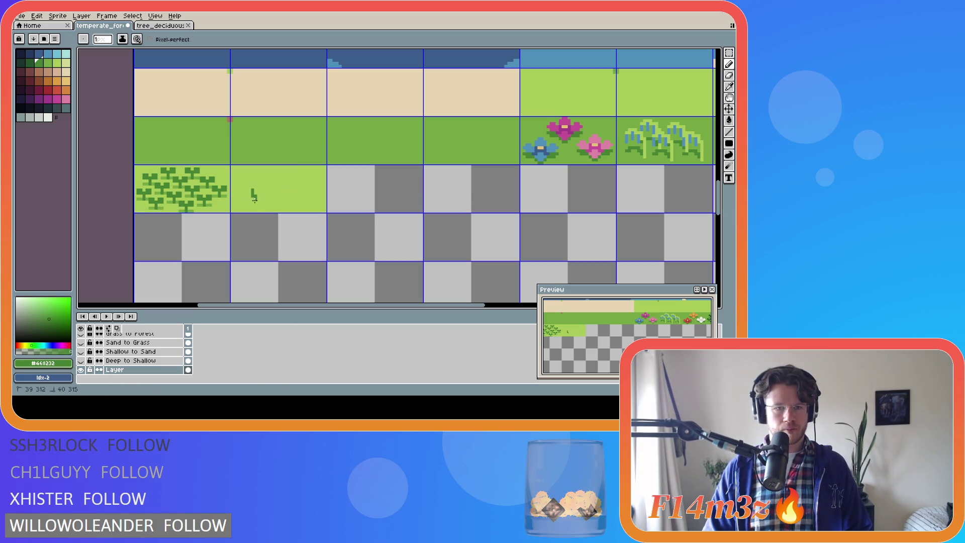
mouse_move(253, 204)
mouse_down()
mouse_move(256, 180)
mouse_move(253, 189)
mouse_up()
key(ctrl+z)
key(ctrl+z)
key(ctrl+z)
key(ctrl+z)
click(252, 195)
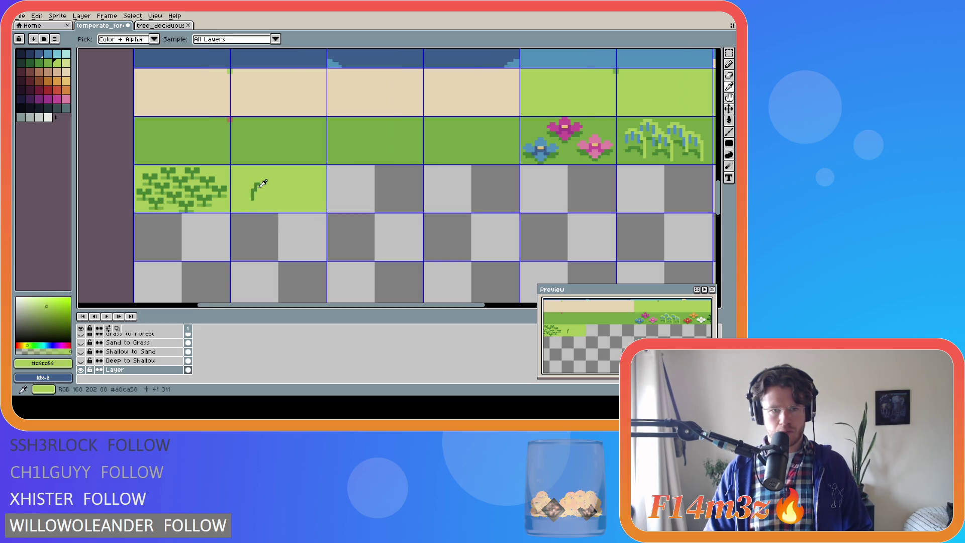
click(255, 178)
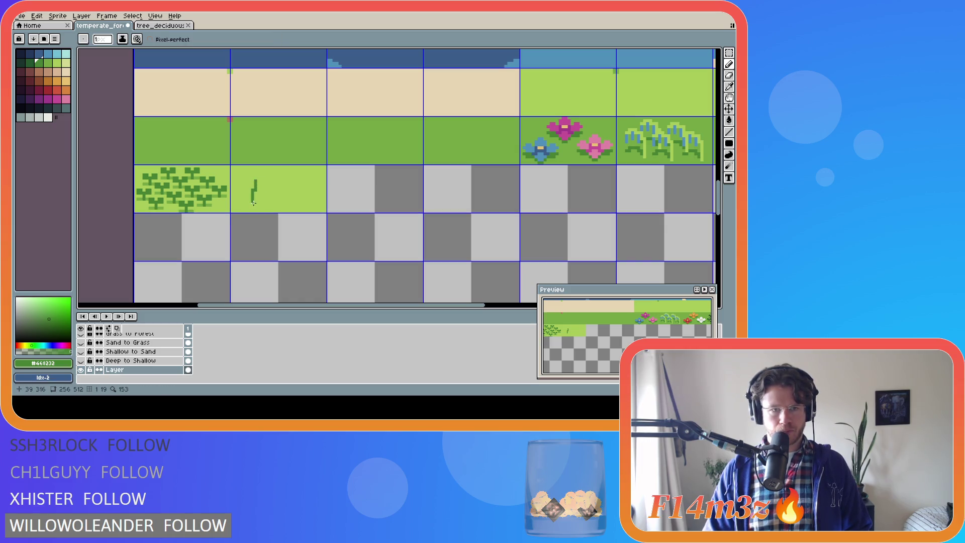
Step: Top the sprout with a dark red pixel and a small pink cross
click(39, 81)
key(bracketleft)
click(255, 177)
key(bracketright)
key(bracketright)
key(bracketright)
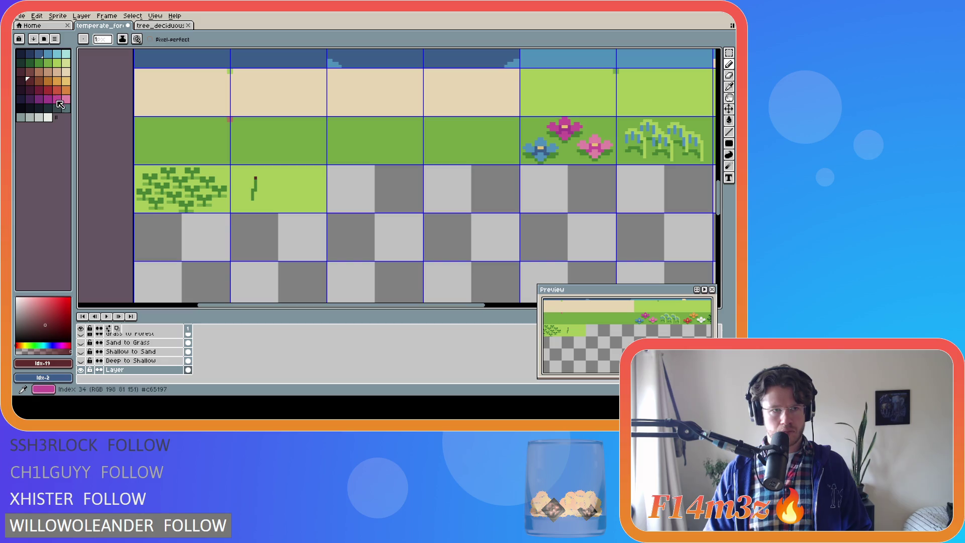
click(255, 175)
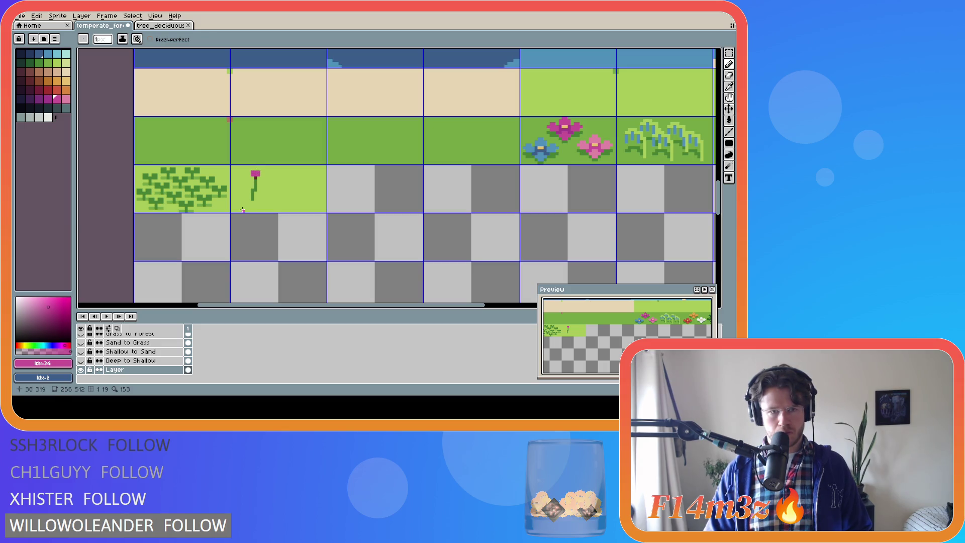
alt+click(262, 177)
click(259, 172)
click(253, 172)
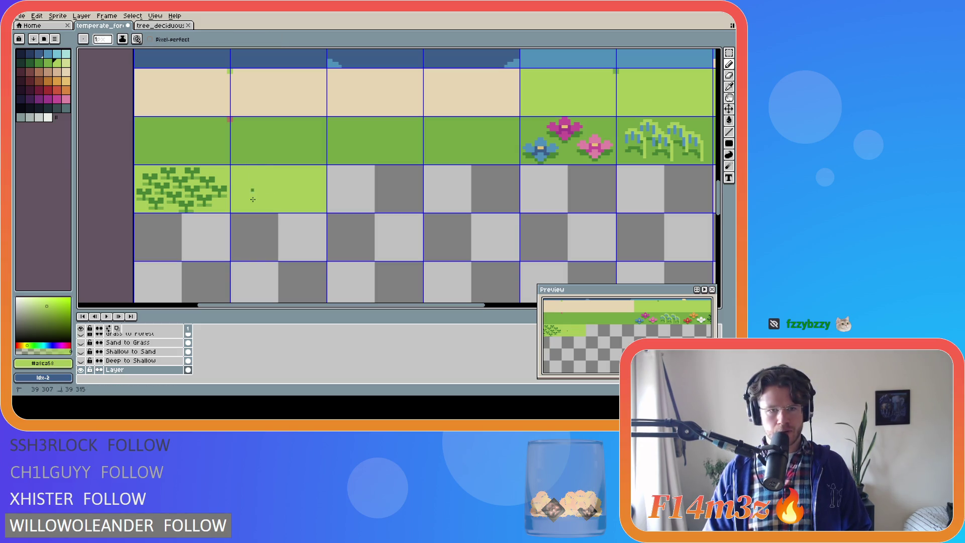
Step: Try a short stem with dark red and pink tips, then undo it all
alt+click(252, 190)
drag(250, 191, 248, 197)
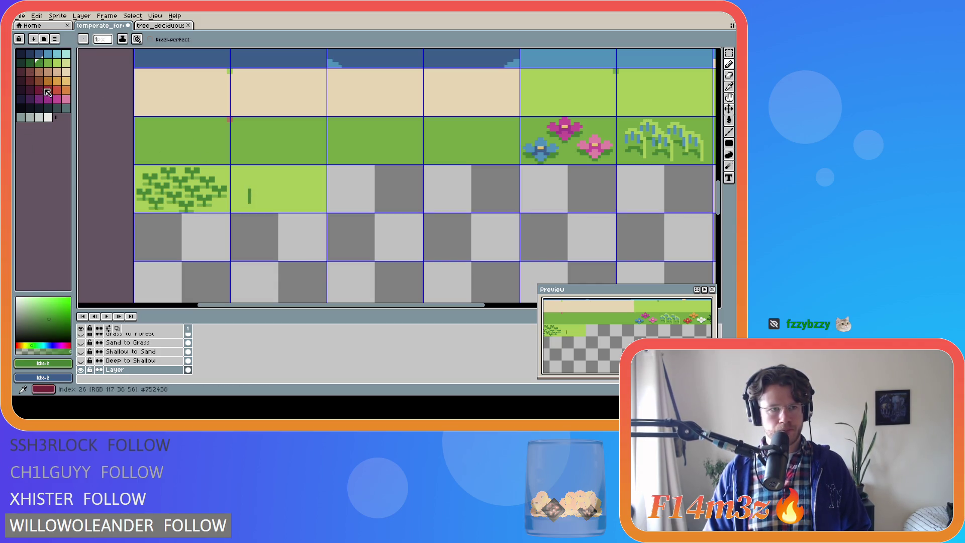
click(29, 80)
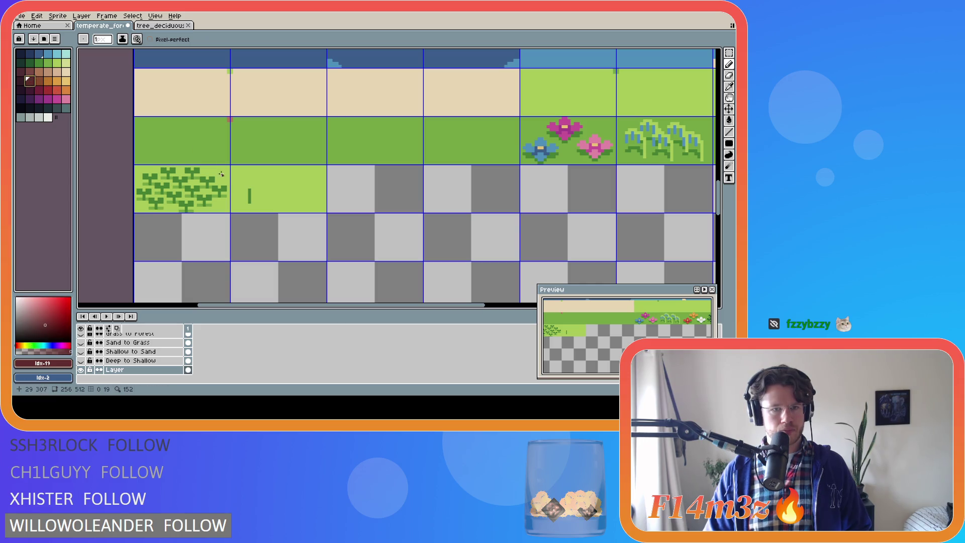
click(249, 187)
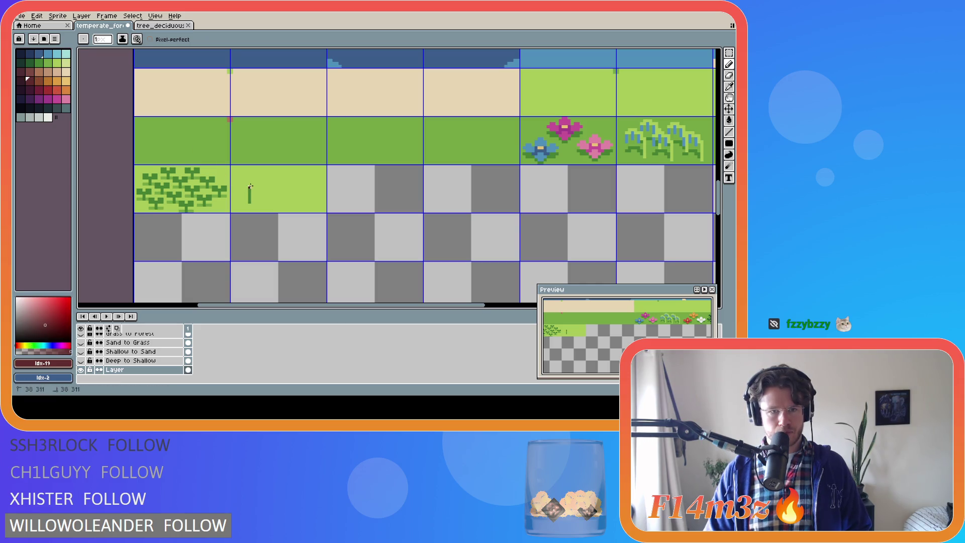
click(57, 98)
click(249, 184)
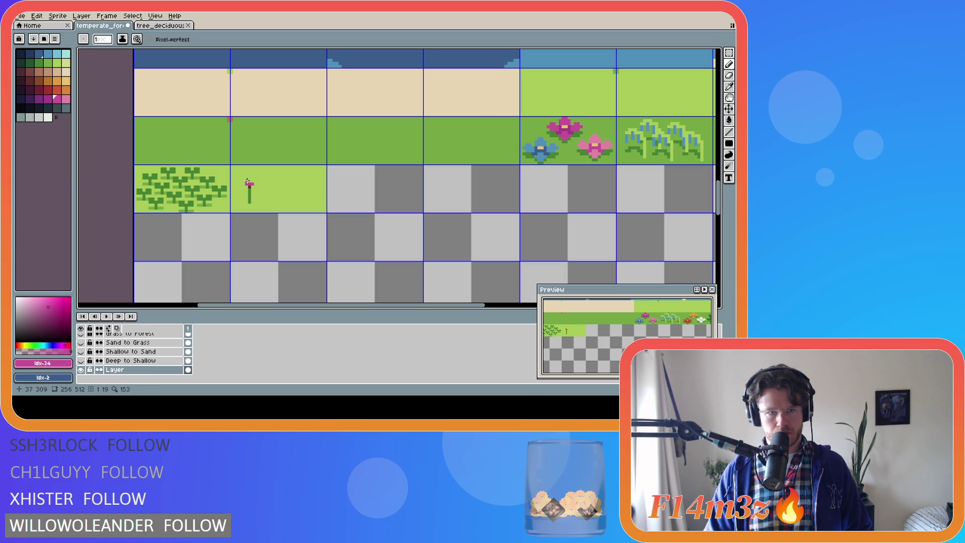
key(ctrl+z)
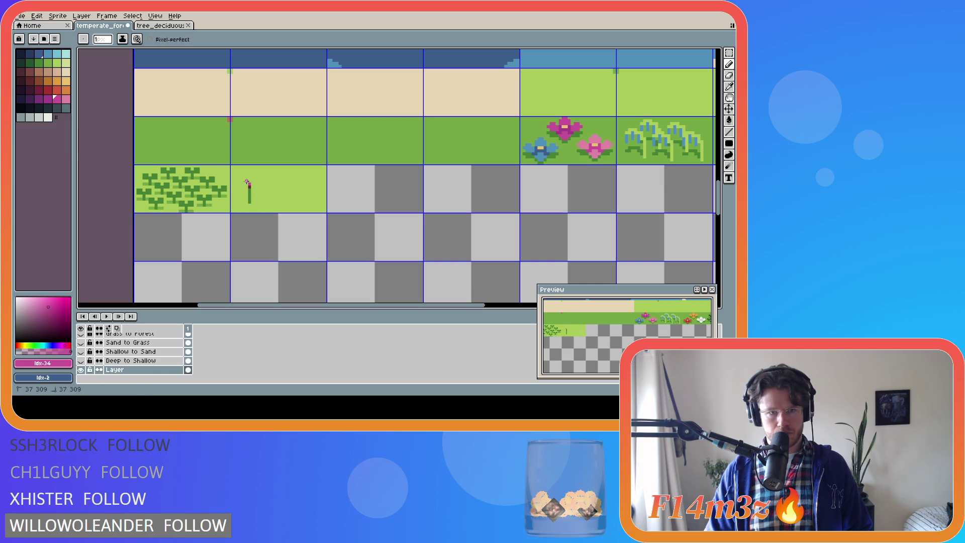
key(ctrl+z)
key(ctrl+z)
key(ctrl+z)
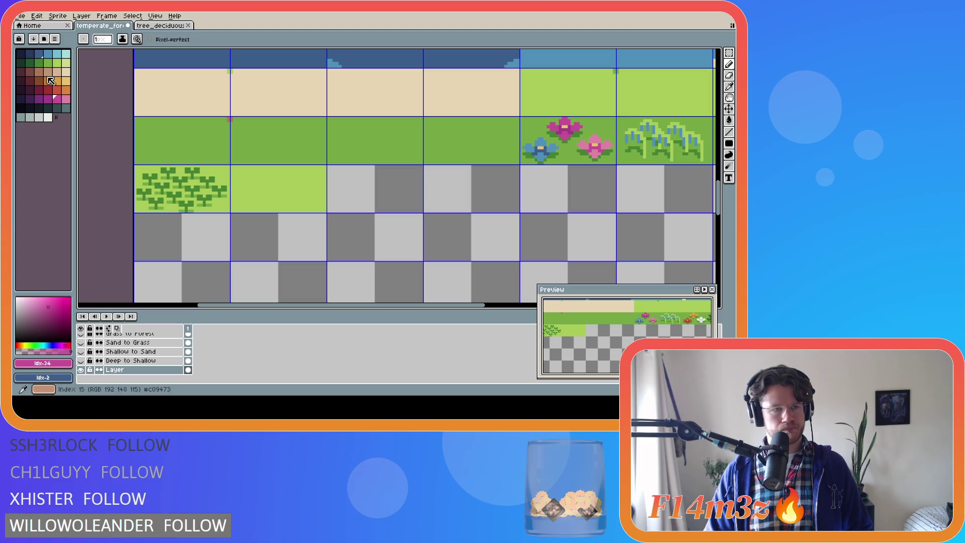
alt+click(219, 191)
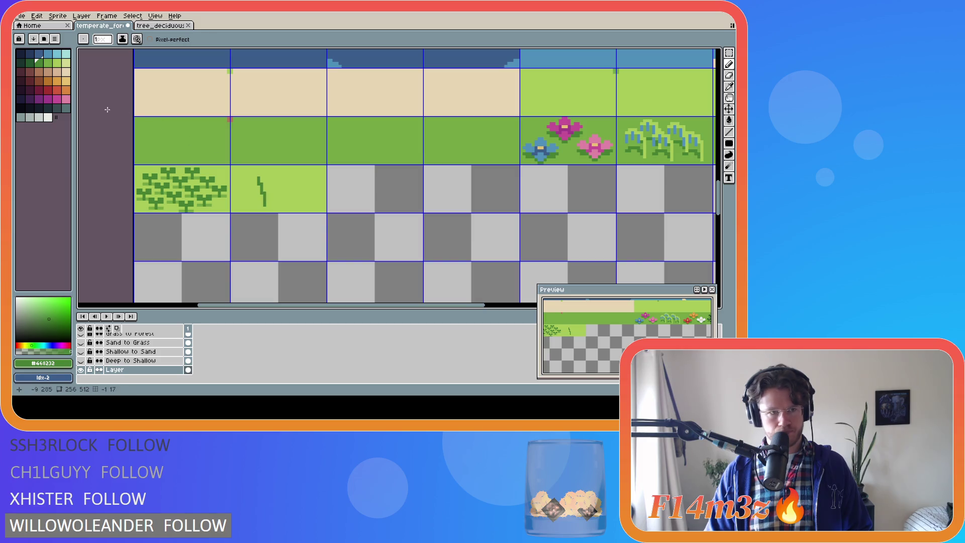
click(38, 80)
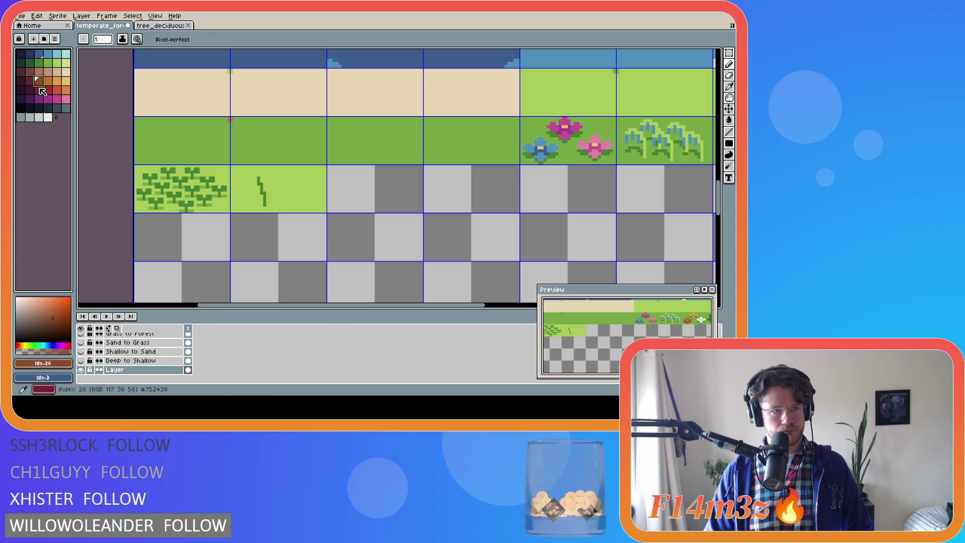
click(30, 80)
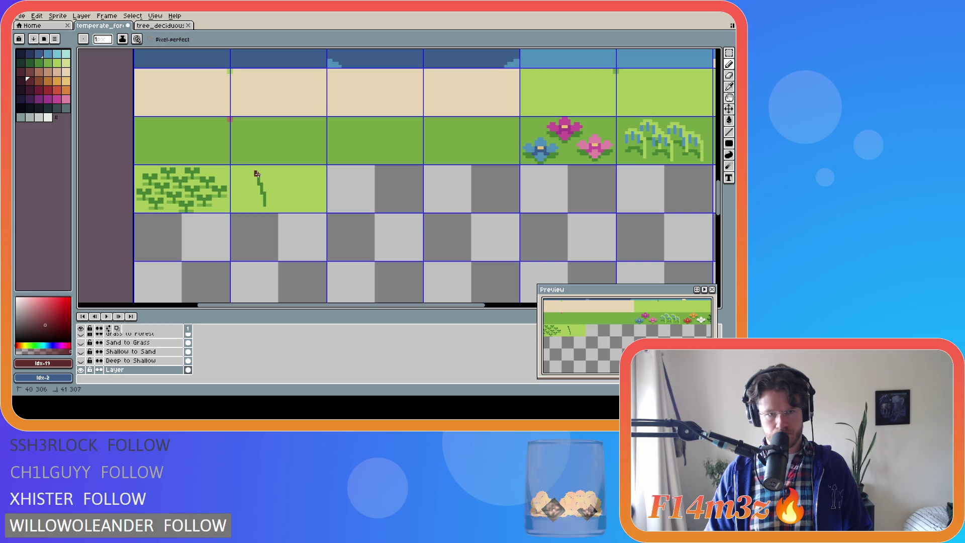
click(57, 99)
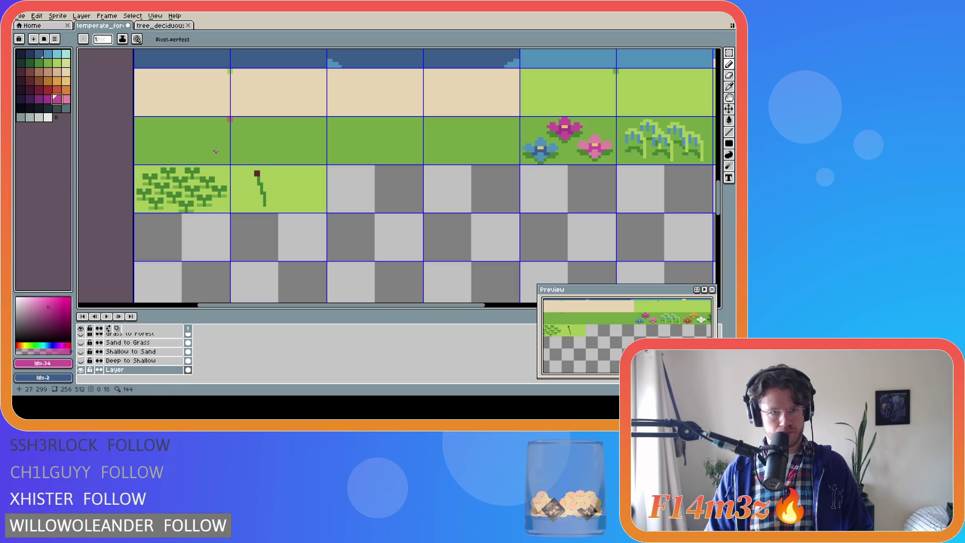
drag(257, 172, 253, 170)
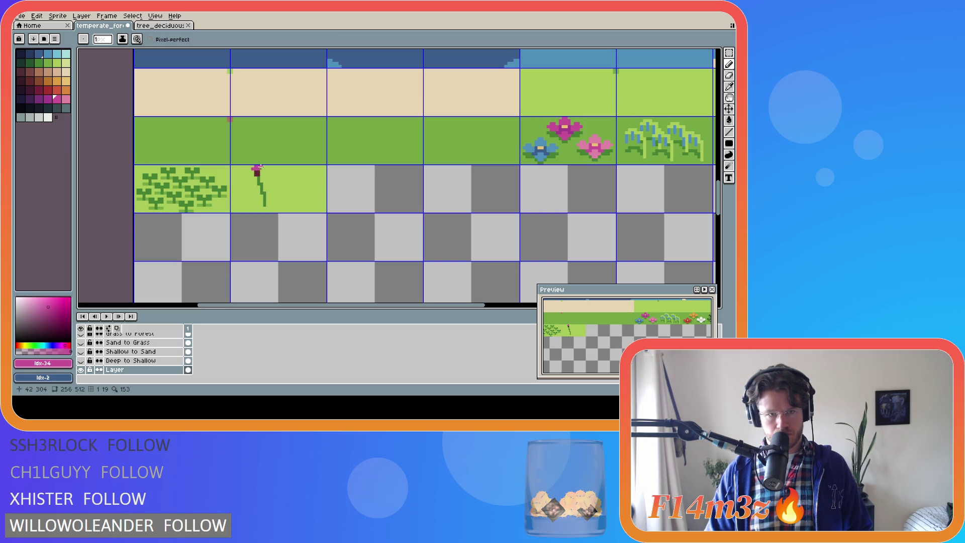
key(v)
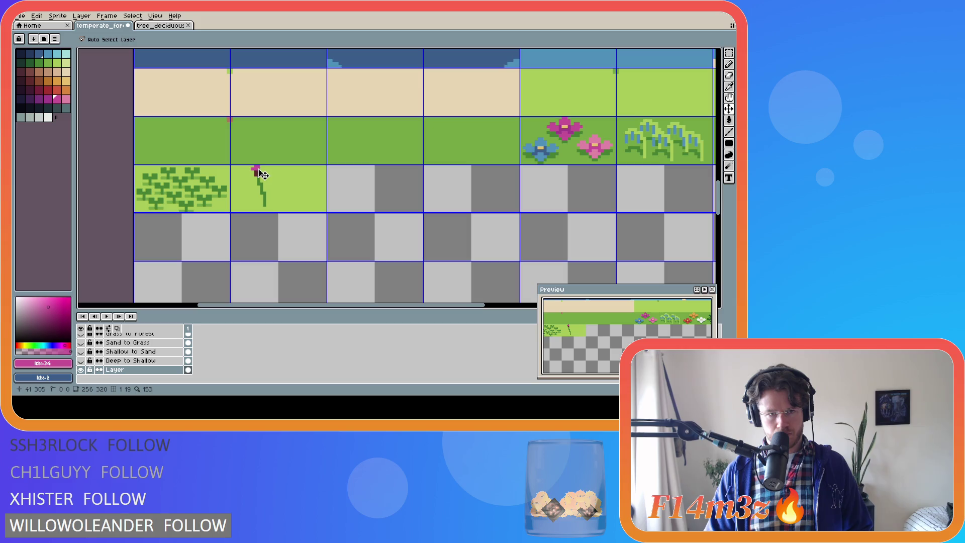
key(b)
drag(251, 166, 261, 167)
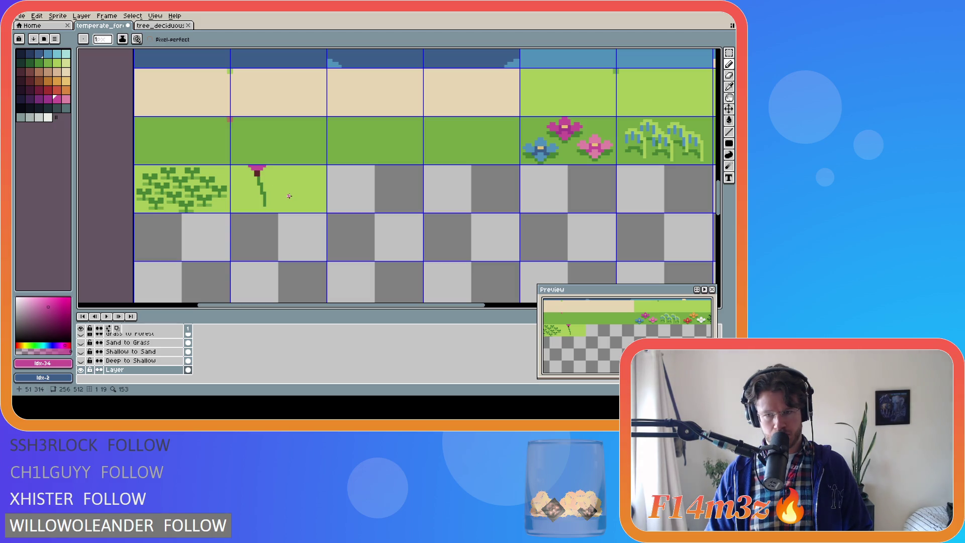
key(ctrl+z)
key(ctrl+z)
key(i)
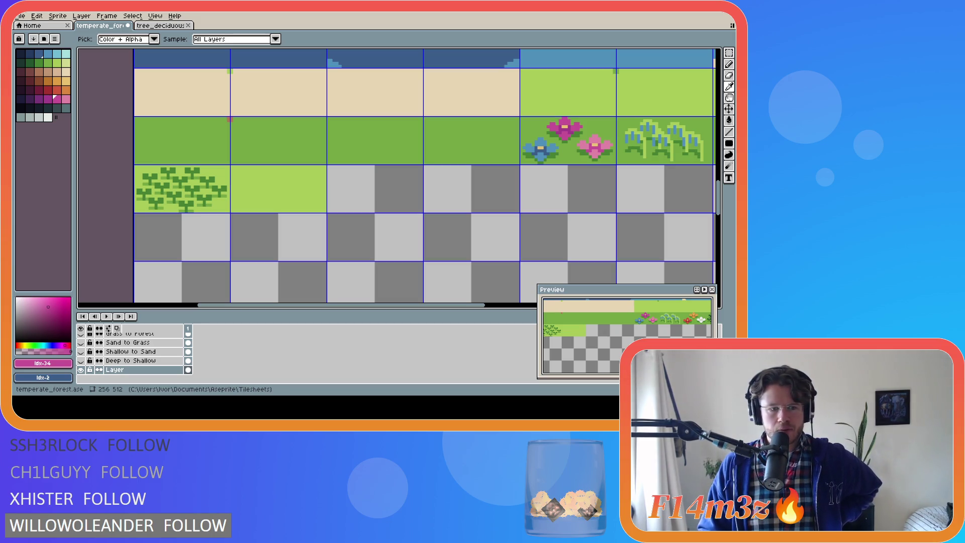
key(b)
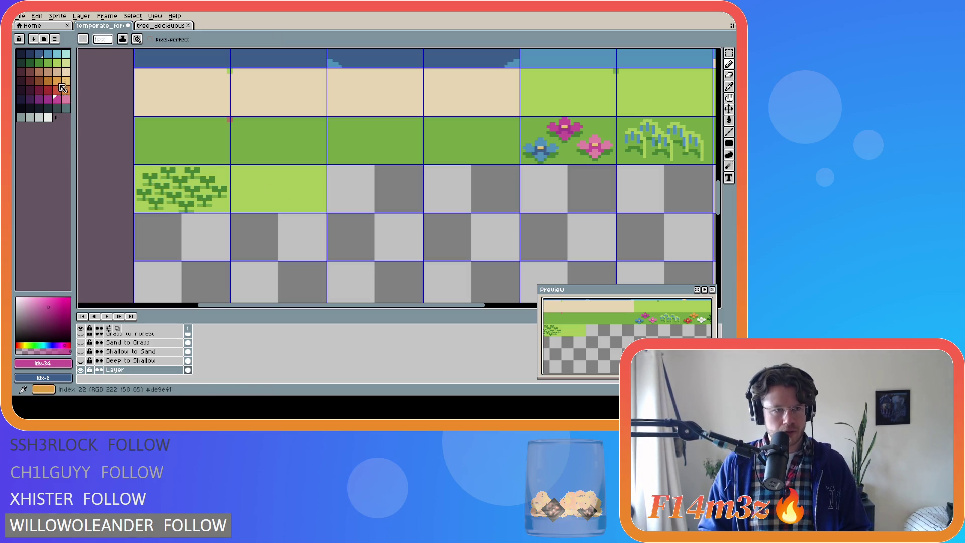
click(66, 80)
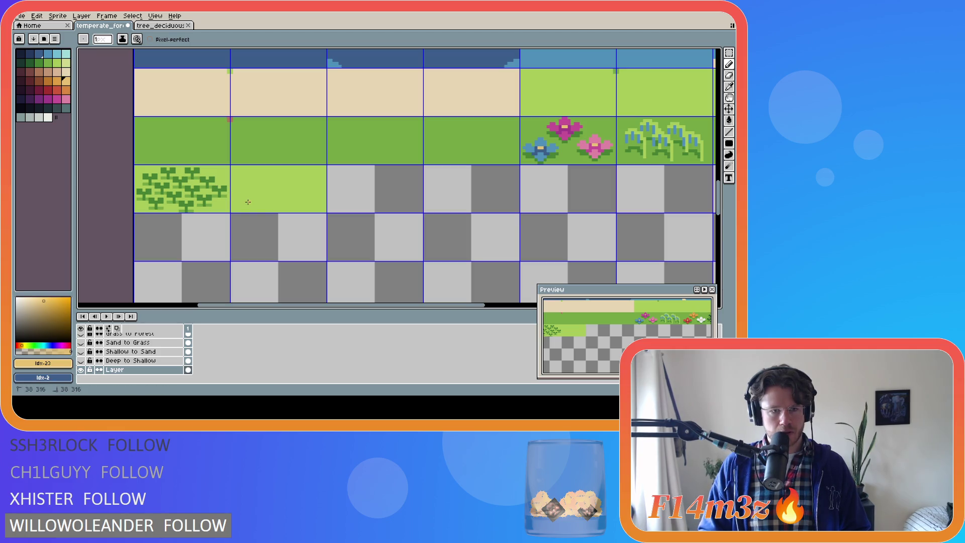
click(50, 80)
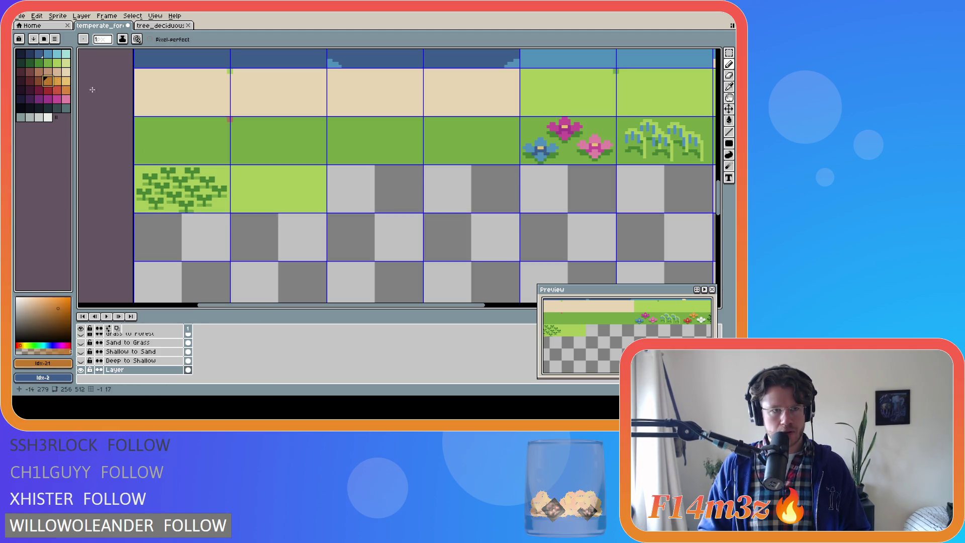
click(56, 80)
drag(213, 190, 223, 191)
key(ctrl+z)
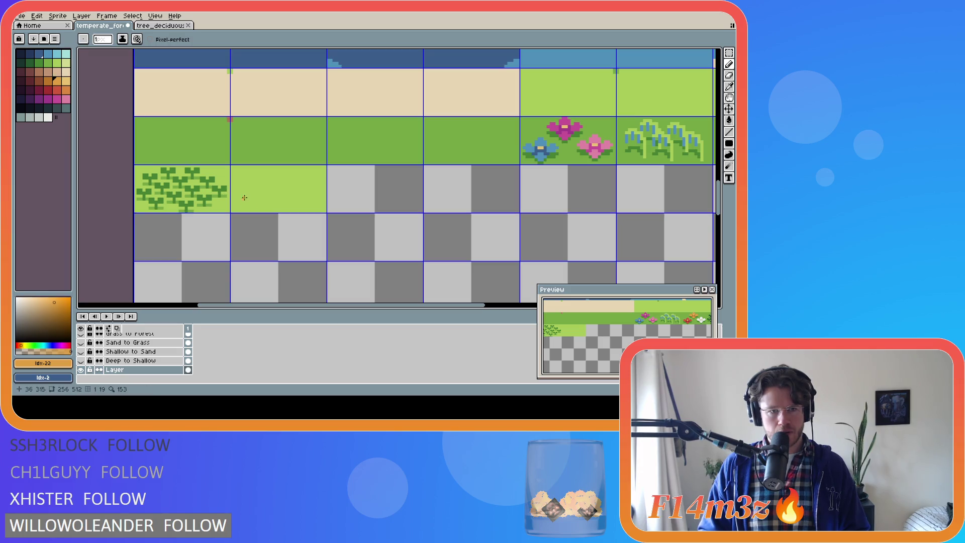
Step: Undo the leftover orange marks on the light-grass tile
key(])
key(ctrl+z)
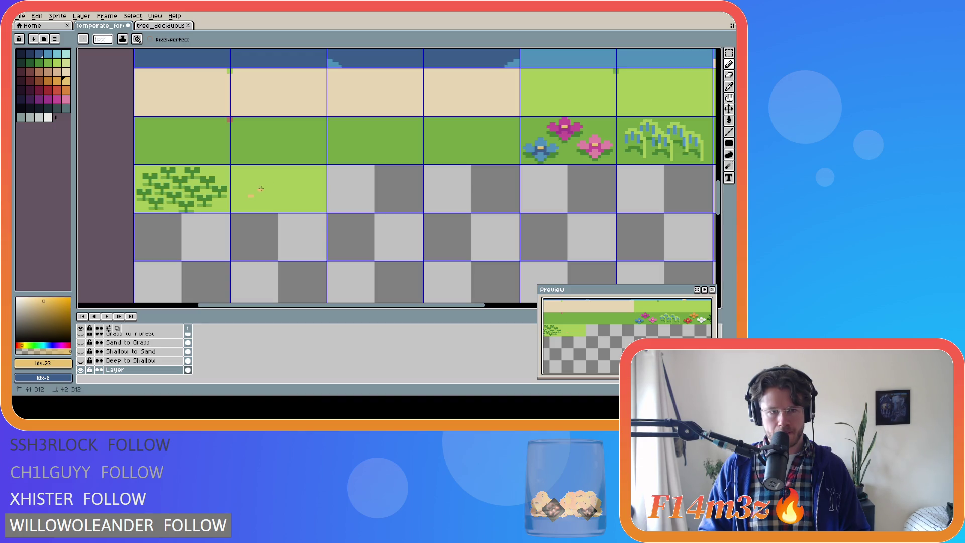
key(v)
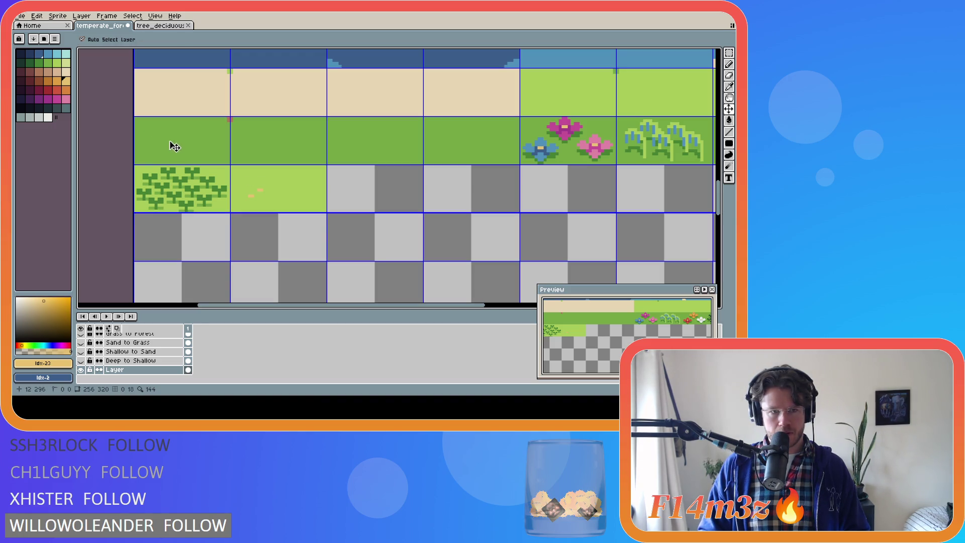
key(ctrl+z)
key(b)
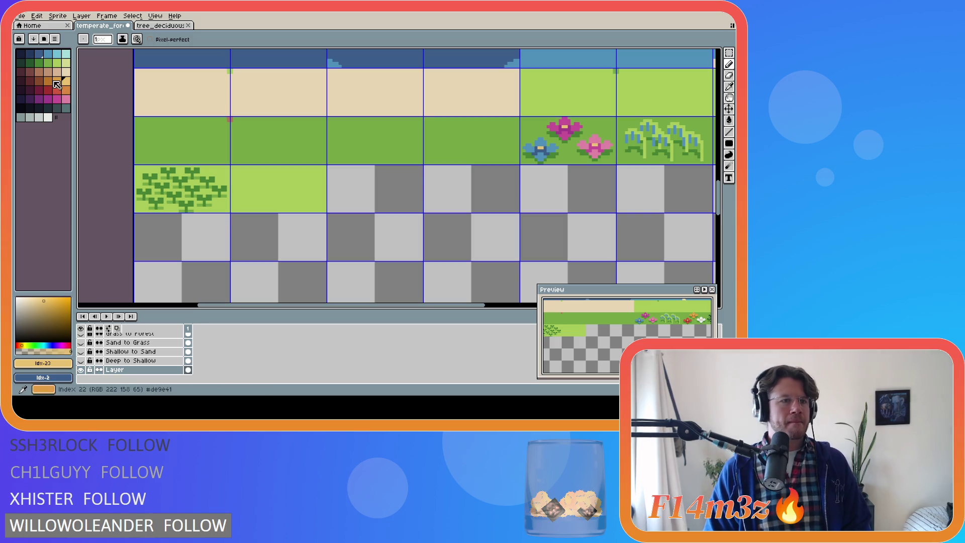
Step: Draw a tiny mushroom with a dark green stem pixel and an orange cap
click(39, 62)
click(244, 197)
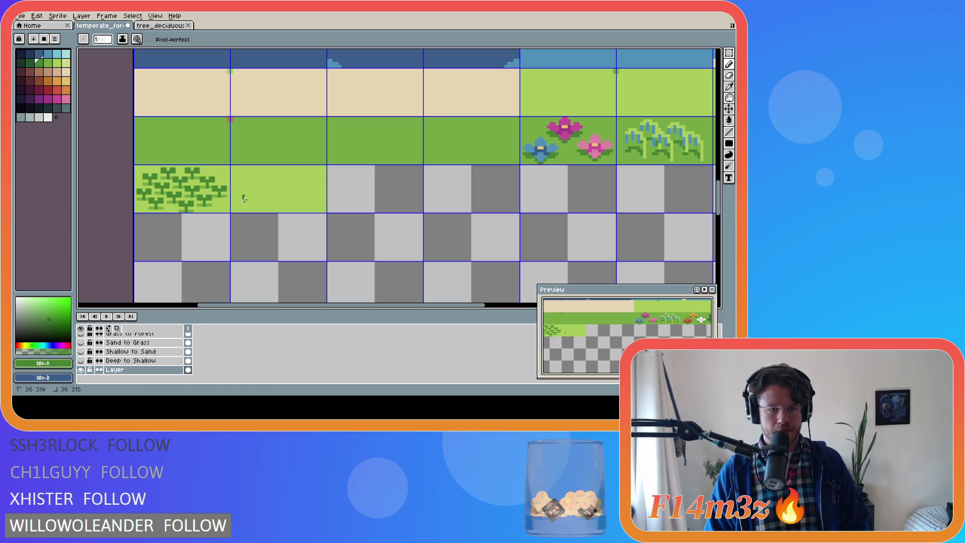
click(66, 80)
drag(241, 193, 246, 193)
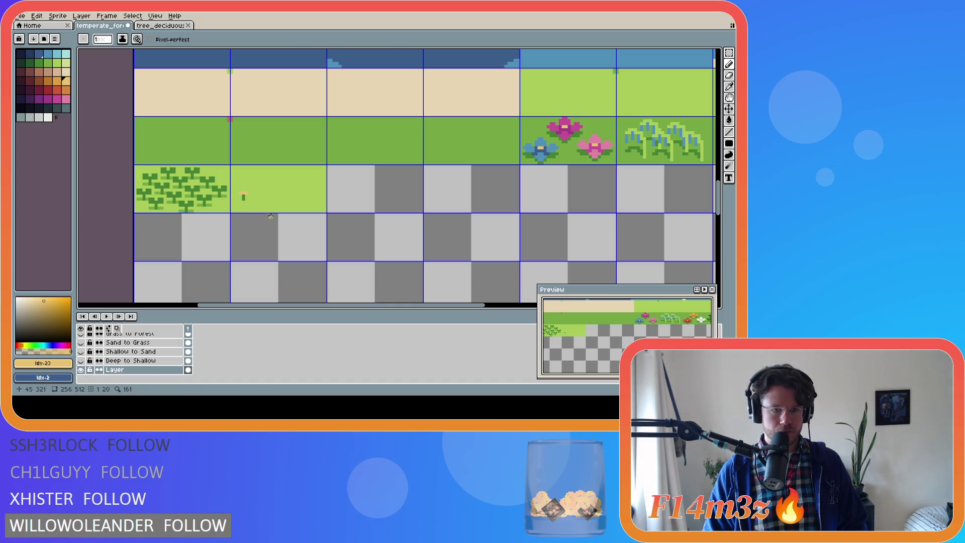
Step: Select the mushroom stem with the Magic Wand
key(w)
click(244, 197)
scroll(251, 201, up, 2)
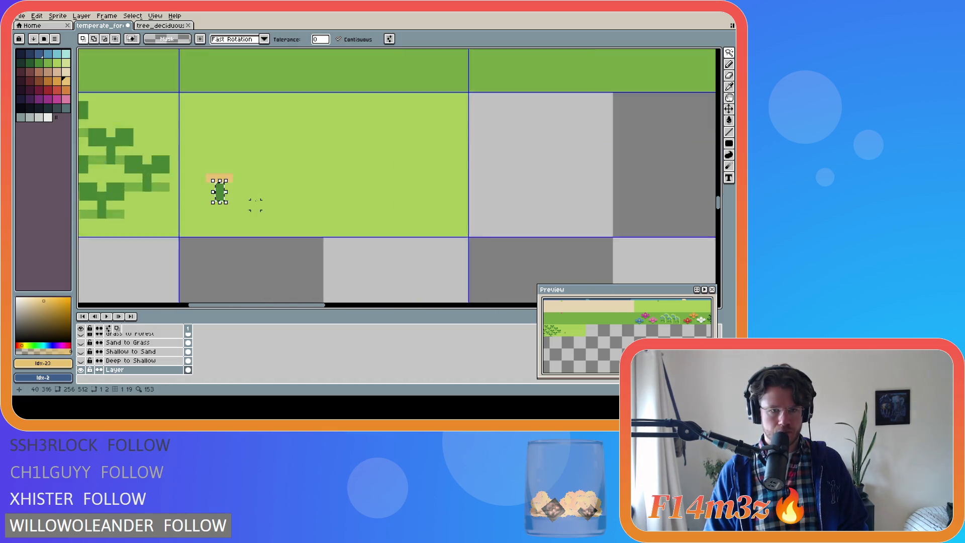
Step: Add the cap to the selection and stamp about fifteen mushroom copies across the tile
shift+click(220, 177)
click(236, 184)
mouse_move(236, 185)
mouse_down()
mouse_move(254, 207)
mouse_move(221, 189)
mouse_move(250, 174)
mouse_move(214, 156)
mouse_move(229, 147)
mouse_up()
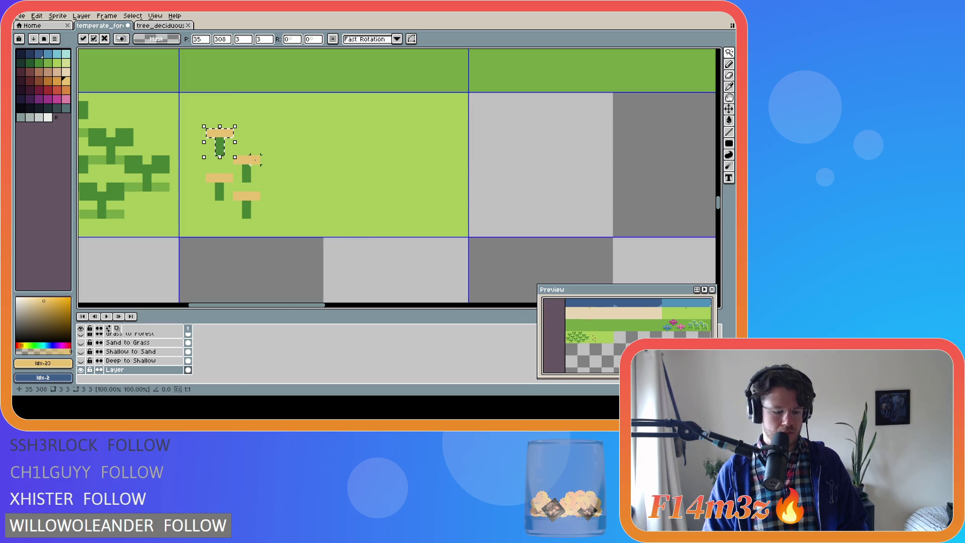
mouse_move(227, 151)
mouse_down()
mouse_move(257, 137)
mouse_move(290, 140)
mouse_move(282, 199)
mouse_move(316, 206)
mouse_move(313, 217)
mouse_move(320, 173)
mouse_move(332, 176)
mouse_move(317, 135)
mouse_move(346, 122)
mouse_move(349, 197)
mouse_move(375, 164)
mouse_move(384, 168)
mouse_move(371, 129)
mouse_move(406, 201)
mouse_move(416, 193)
mouse_up()
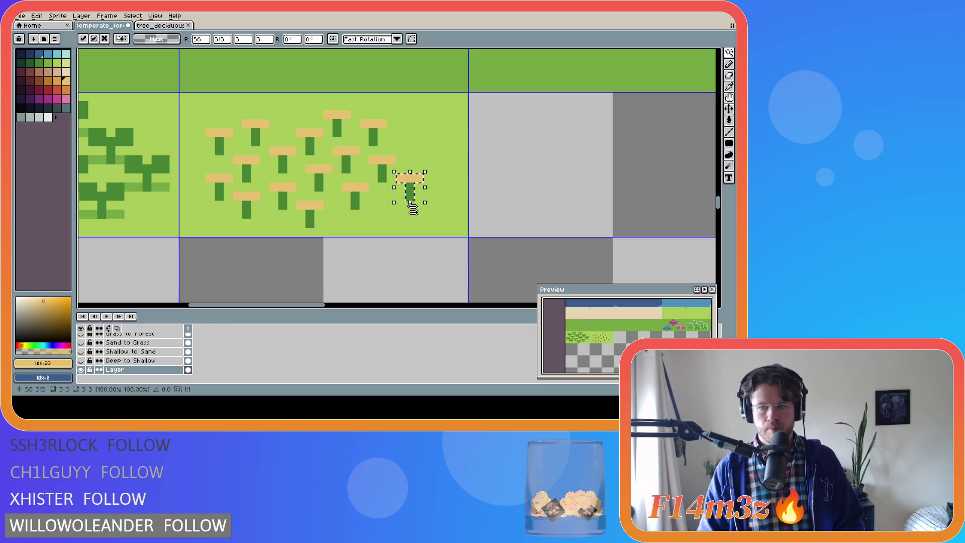
key(Escape)
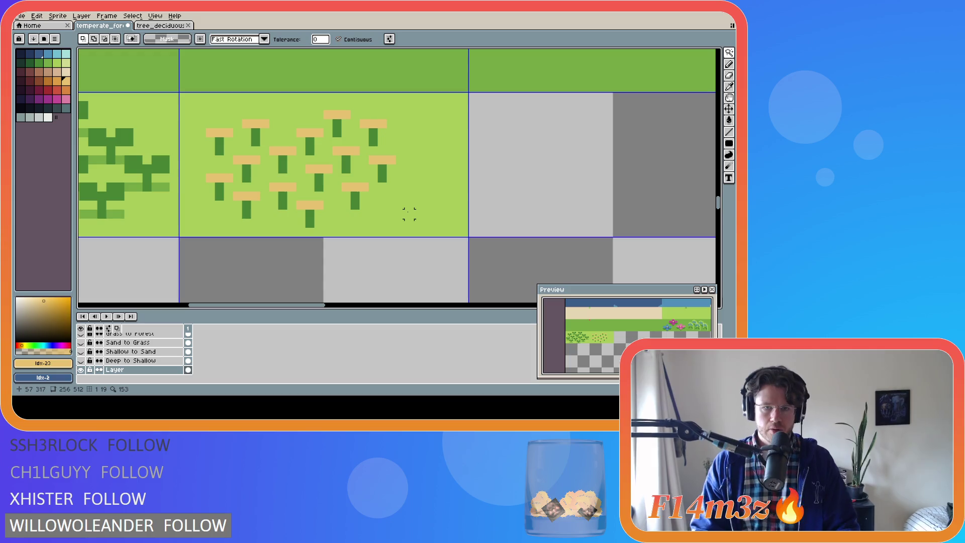
Step: Undo the pasted copies and restamp about a dozen mushrooms at evenly spaced spots
key(ctrl+z)
key(ctrl+z)
key(ctrl+z)
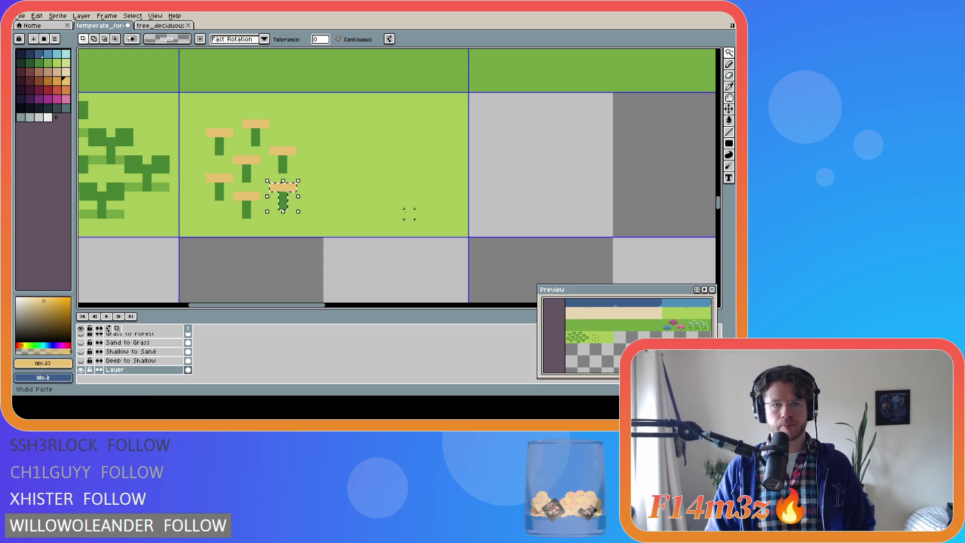
key(ctrl+z)
key(ctrl+z)
key(ctrl+z)
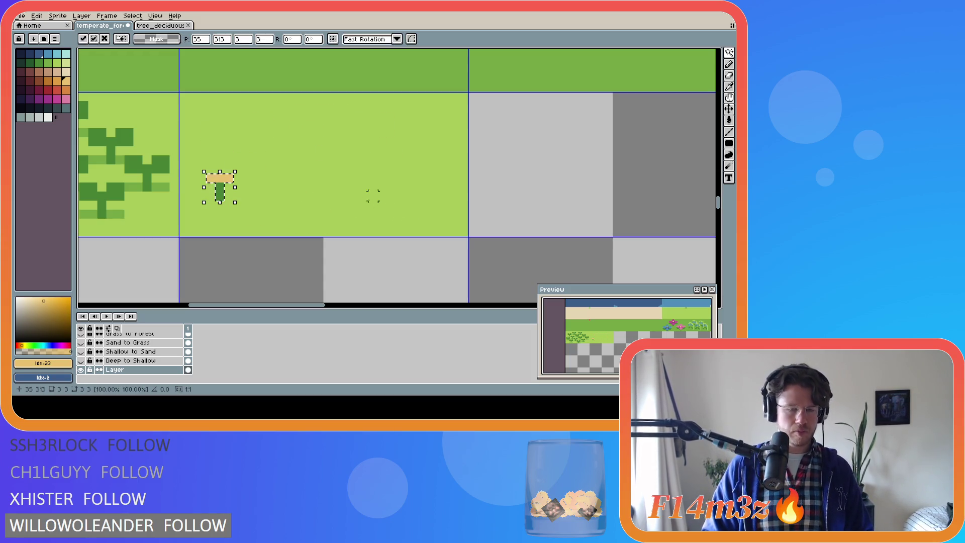
mouse_move(220, 187)
mouse_down()
mouse_move(263, 158)
mouse_move(234, 131)
mouse_move(315, 200)
mouse_move(270, 209)
mouse_move(281, 214)
mouse_move(326, 146)
mouse_move(322, 138)
mouse_move(337, 151)
mouse_move(306, 132)
mouse_move(351, 157)
mouse_move(367, 209)
mouse_move(405, 184)
mouse_up()
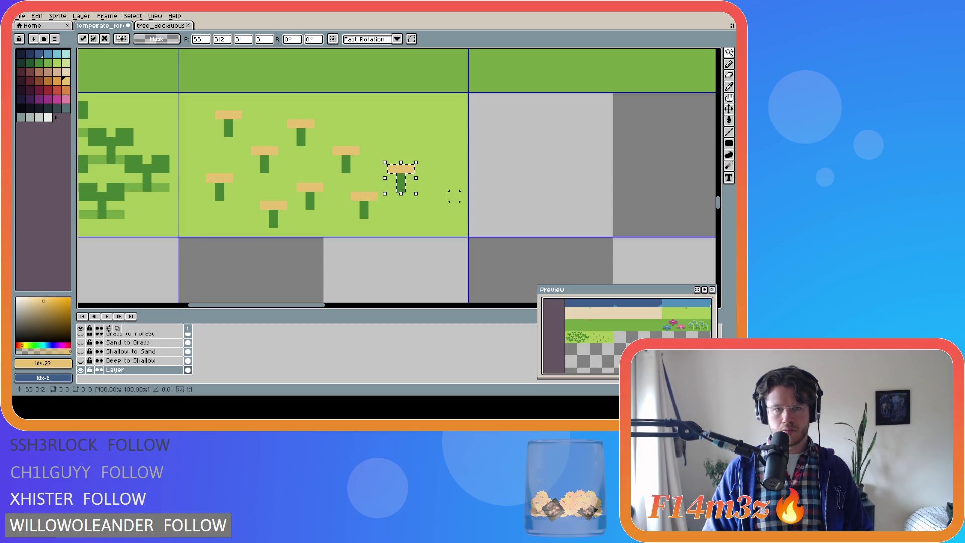
mouse_move(405, 184)
mouse_down()
mouse_move(437, 128)
mouse_move(381, 119)
mouse_up()
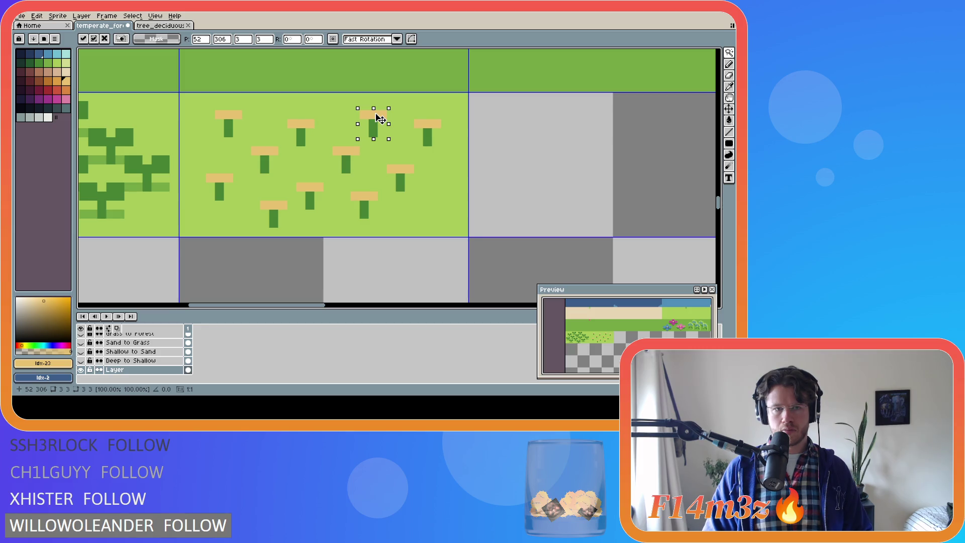
key(Up)
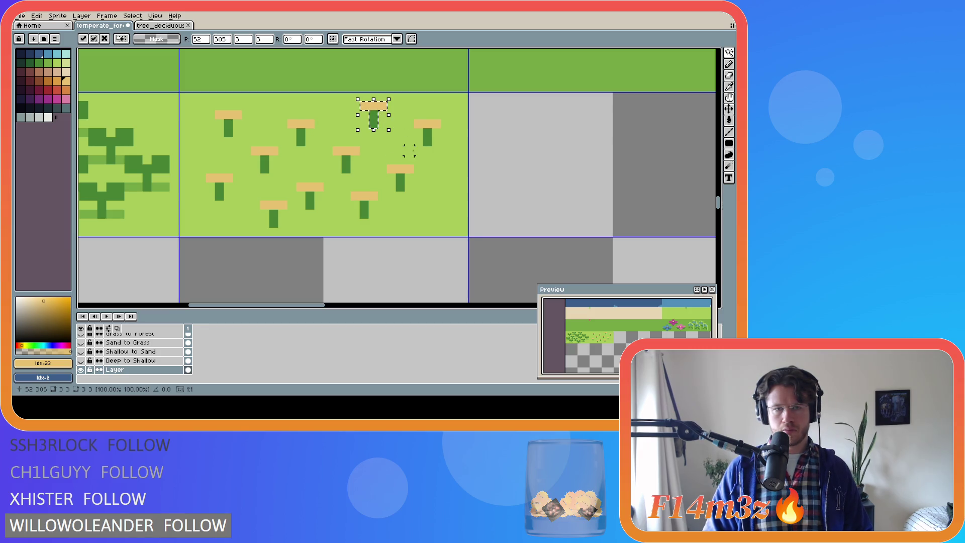
drag(377, 112, 442, 203)
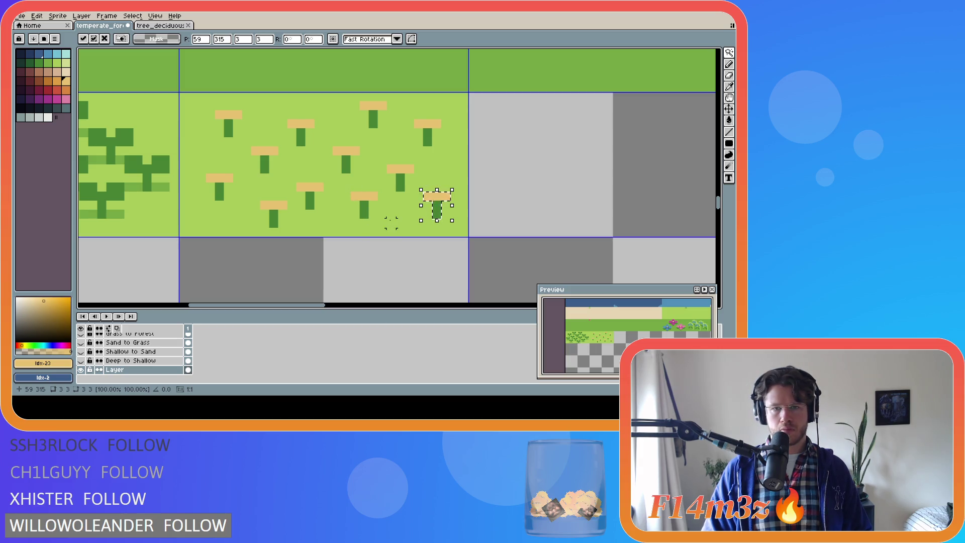
click(391, 223)
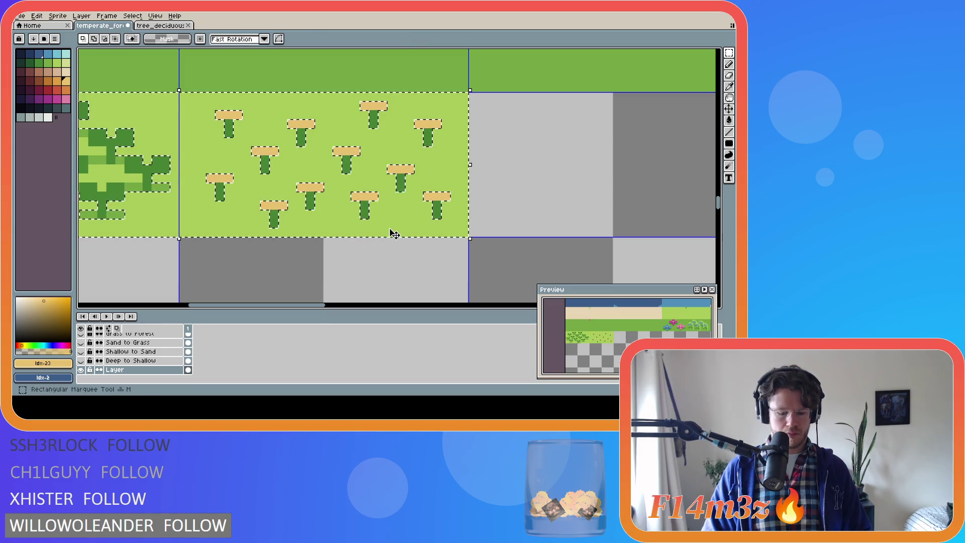
Step: Sample the grass green and add pixels beside the stems of the first mushrooms
key(i)
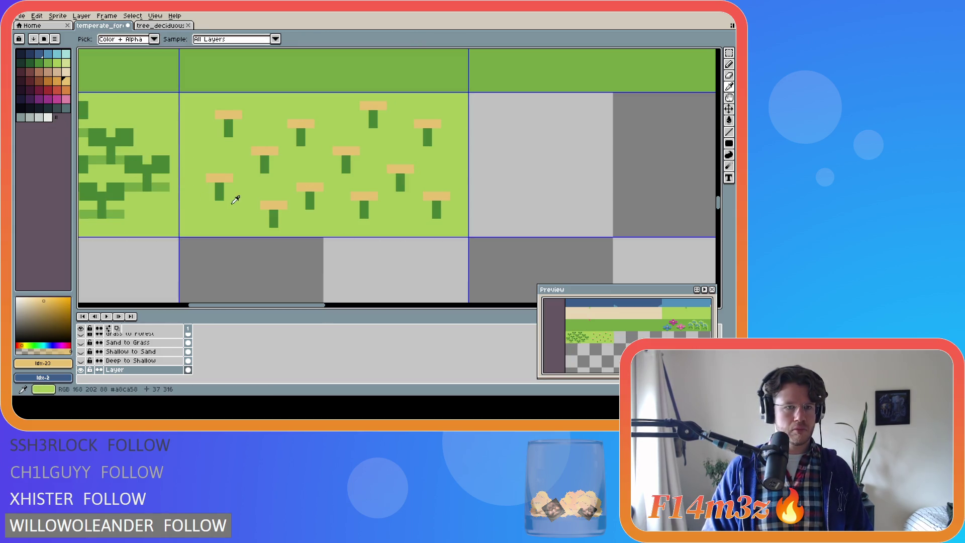
click(167, 197)
key(b)
click(208, 195)
click(229, 195)
click(265, 223)
key(v)
key(b)
click(282, 224)
click(300, 205)
click(317, 205)
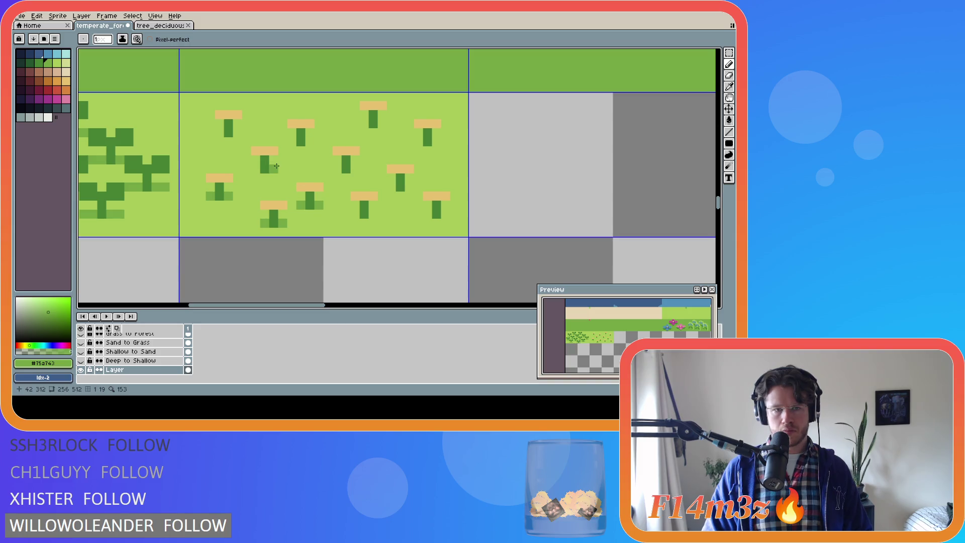
Step: Add darker-green base pixels either side of the upper and middle mushroom stems
click(238, 138)
click(219, 133)
click(280, 142)
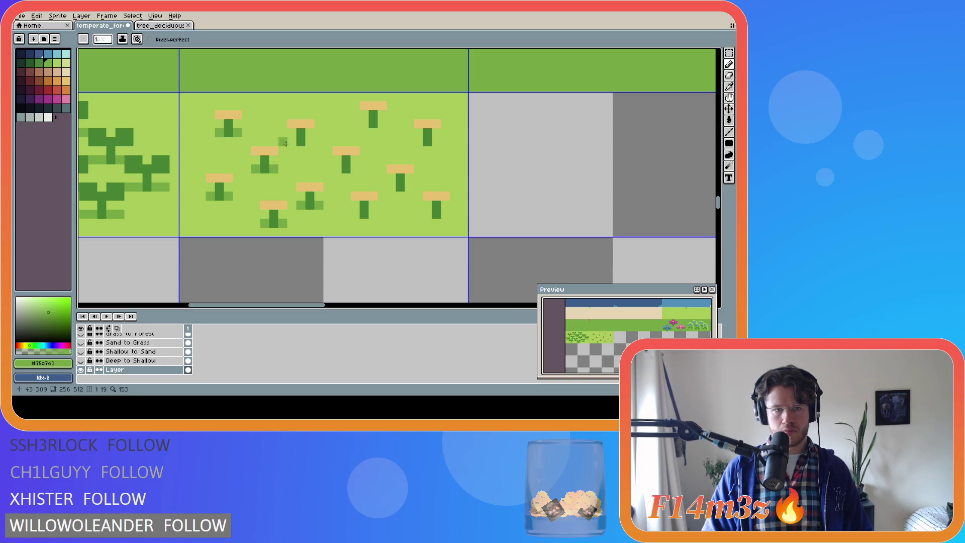
click(336, 168)
click(355, 169)
key(v)
click(364, 124)
click(381, 123)
click(418, 142)
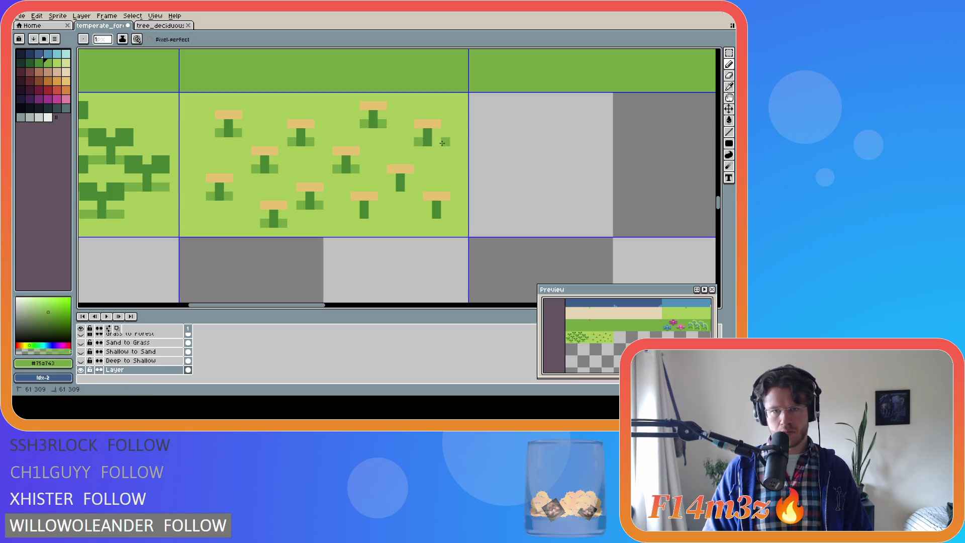
key(b)
click(436, 142)
click(409, 187)
click(382, 187)
Step: Add base pixels beside the lower mushroom stems, undoing any stray pixels
key(ctrl+z)
click(373, 214)
click(355, 215)
click(427, 224)
key(ctrl+z)
click(427, 214)
click(446, 214)
click(370, 253)
key(ctrl+z)
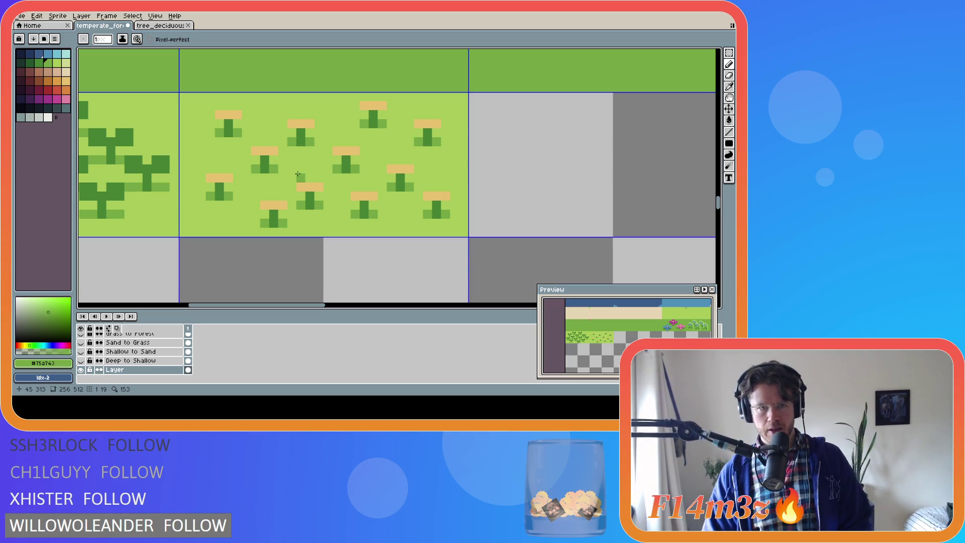
Step: Shift the mushroom grass tile contents and nudge the bottom-right mushroom one pixel right
key(m)
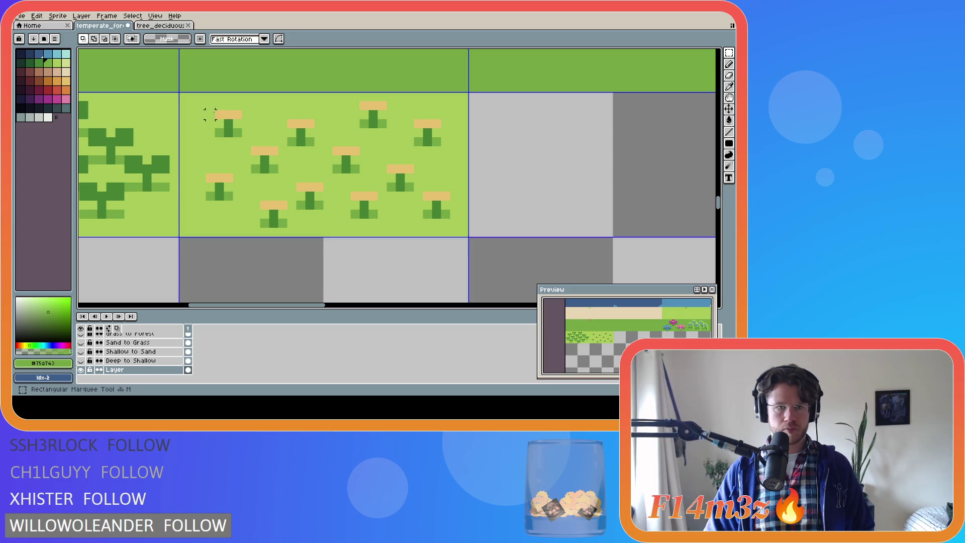
mouse_move(205, 100)
mouse_down()
mouse_move(452, 230)
mouse_move(417, 203)
mouse_up()
key(Return)
key(ctrl+d)
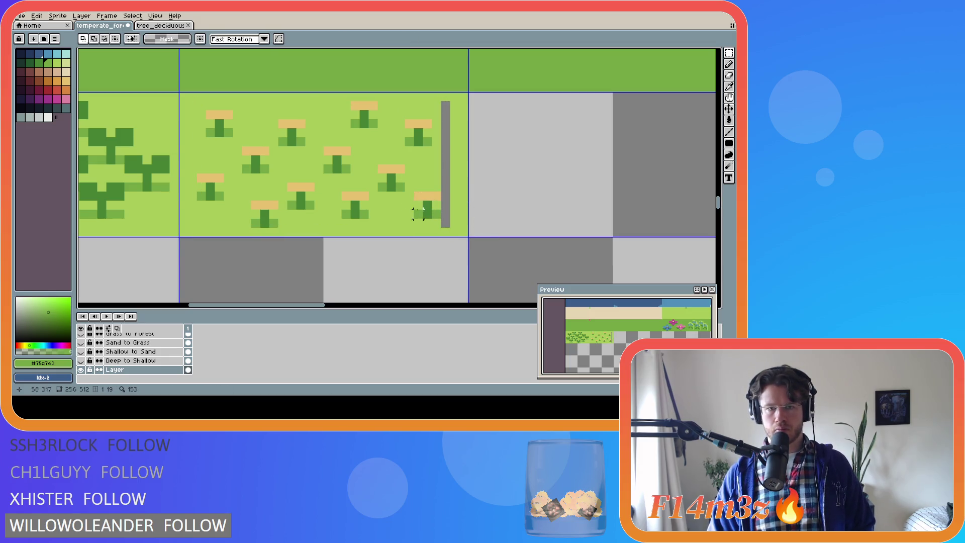
mouse_move(413, 191)
mouse_down()
mouse_move(442, 221)
mouse_move(436, 206)
mouse_up()
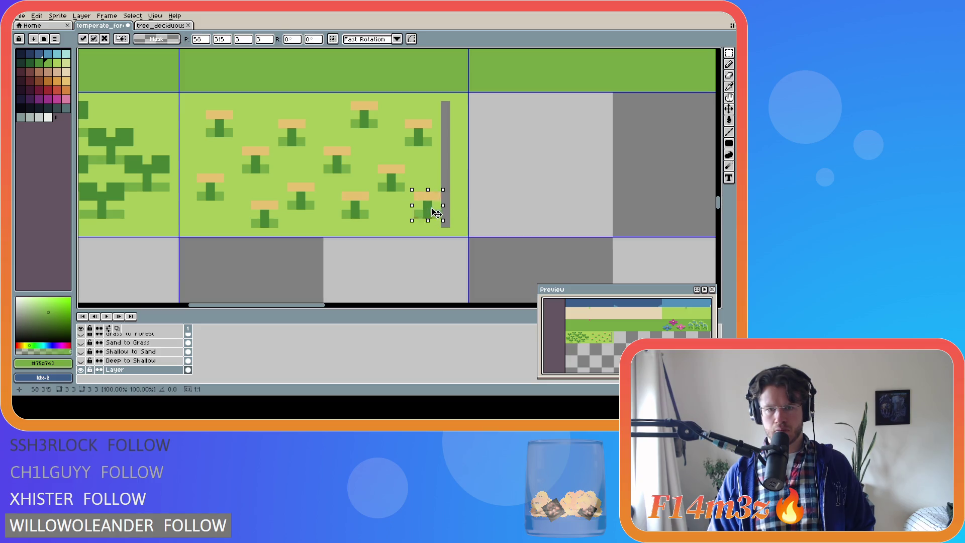
key(Return)
Step: Paint the grey gaps around the bottom-right mushroom light grass green and save
key(g)
alt+click(427, 181)
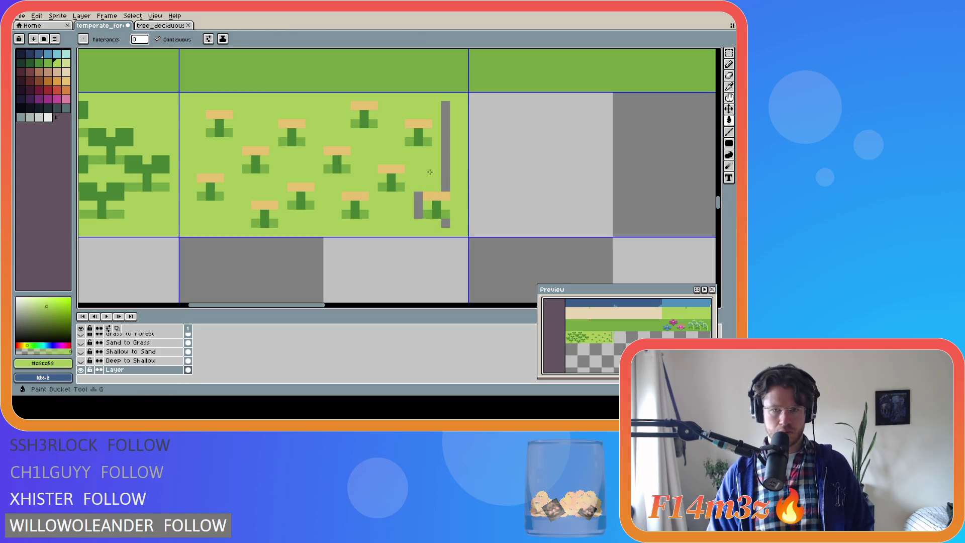
click(446, 169)
click(419, 205)
click(445, 222)
key(ctrl+s)
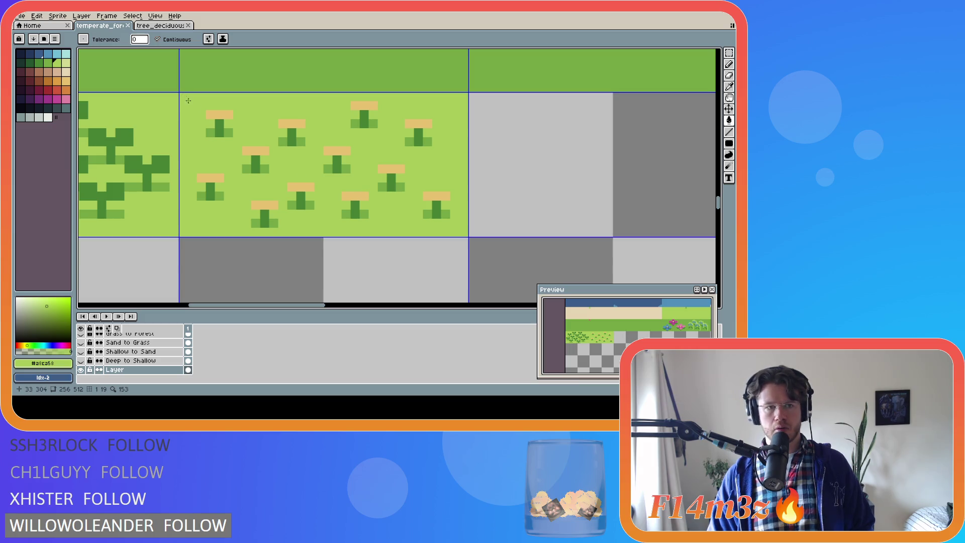
Step: Shift the mushroom tile contents up one pixel and move one mushroom down a pixel
click(409, 170)
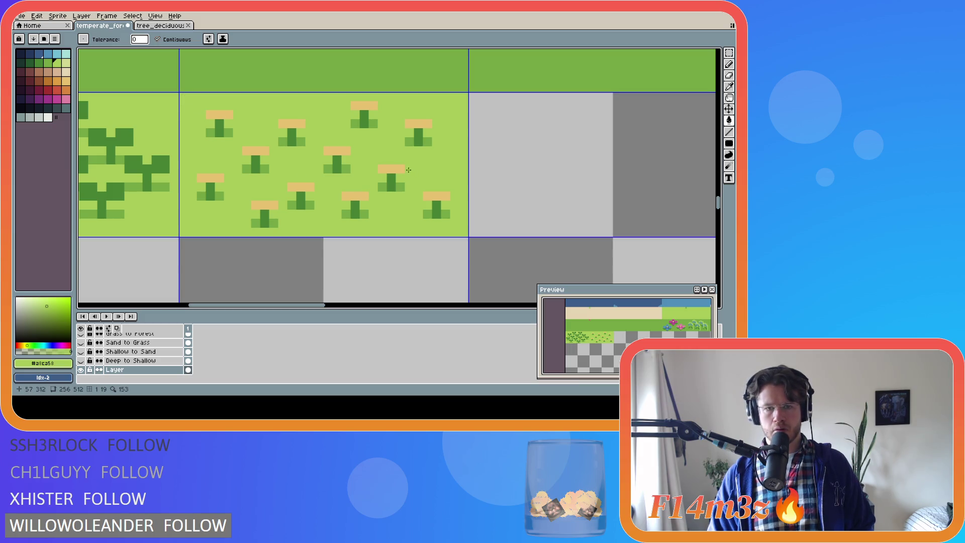
key(m)
drag(181, 102, 454, 223)
key(Up)
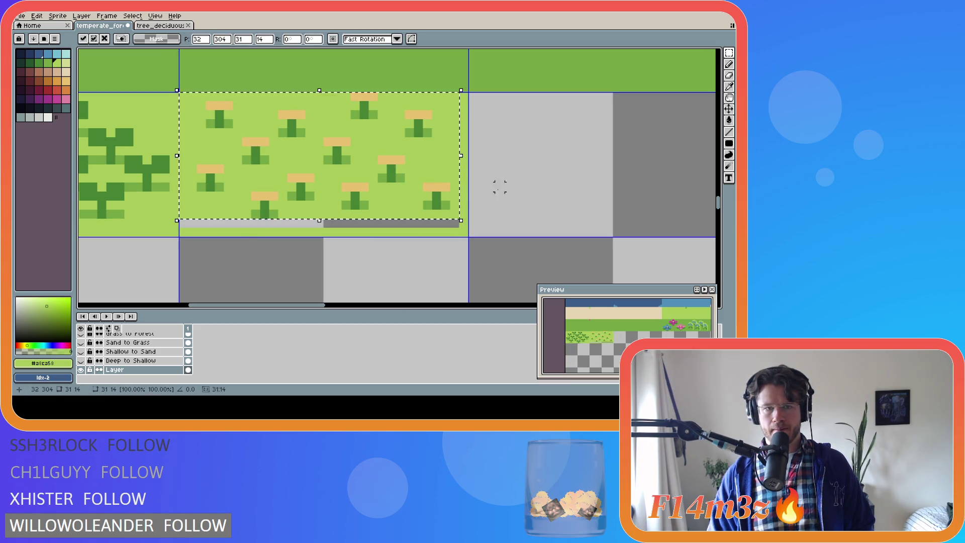
key(ctrl+d)
drag(255, 196, 277, 218)
key(Down)
key(ctrl+d)
Step: Fill the gaps by the moved mushroom and along the tile bottom green, then save temperate_forest.ase
key(i)
key(g)
click(271, 197)
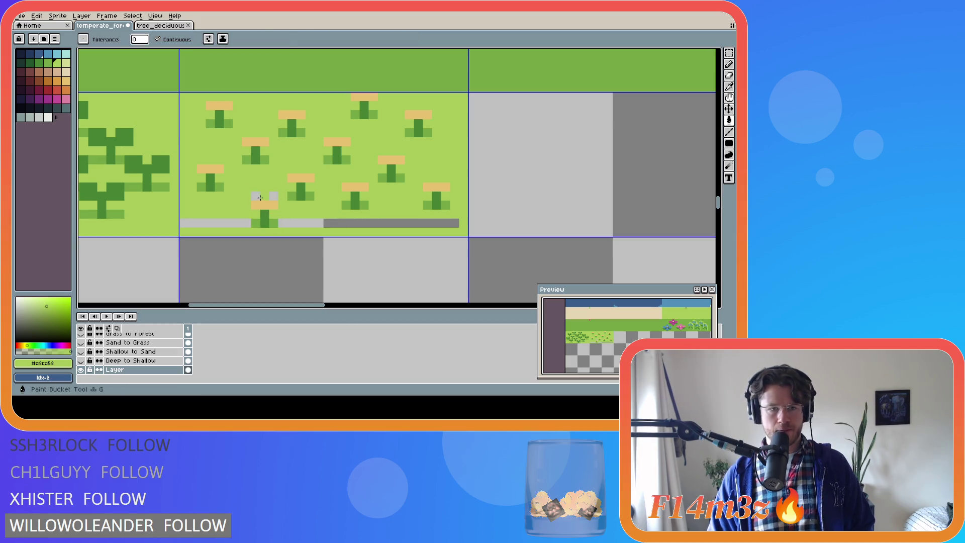
click(299, 222)
click(246, 223)
click(213, 224)
key(ctrl+s)
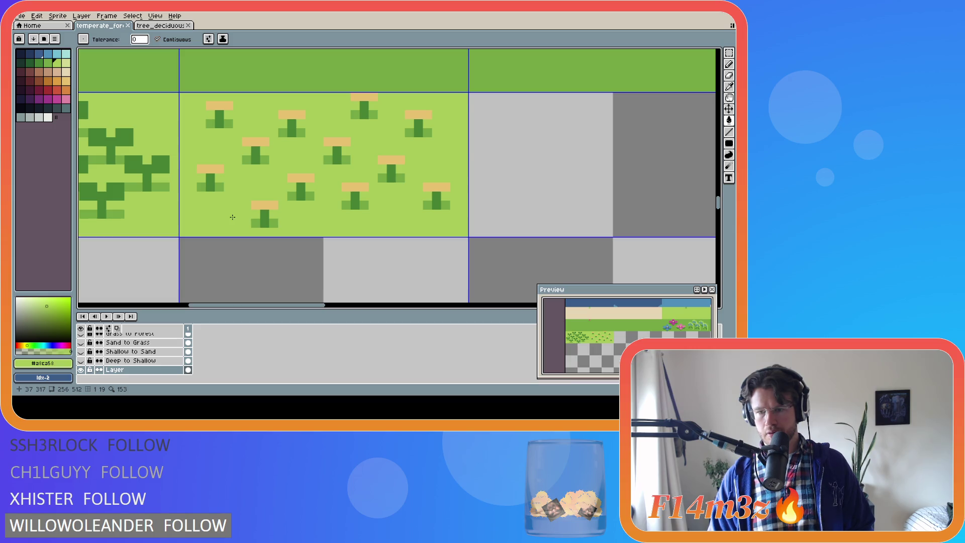
key(ctrl+s)
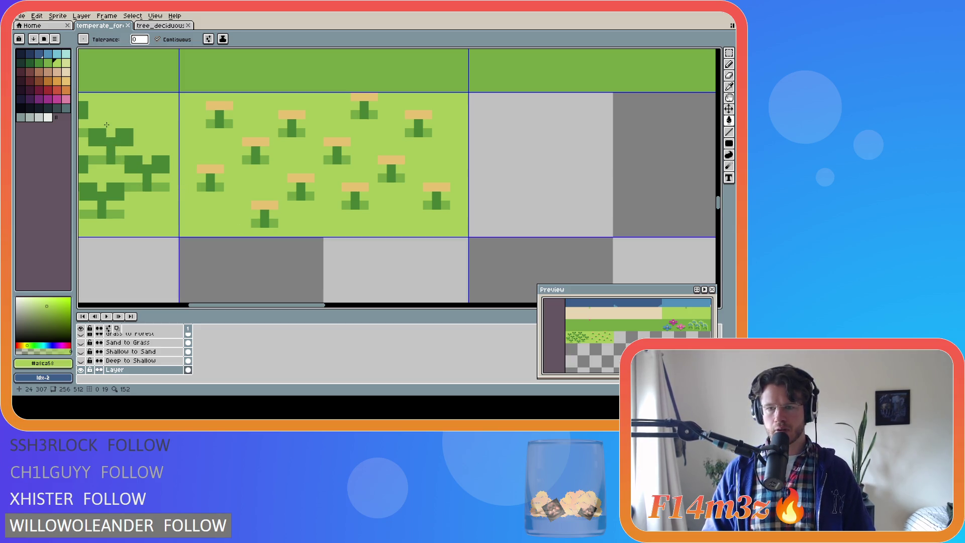
scroll(216, 150, down, 4)
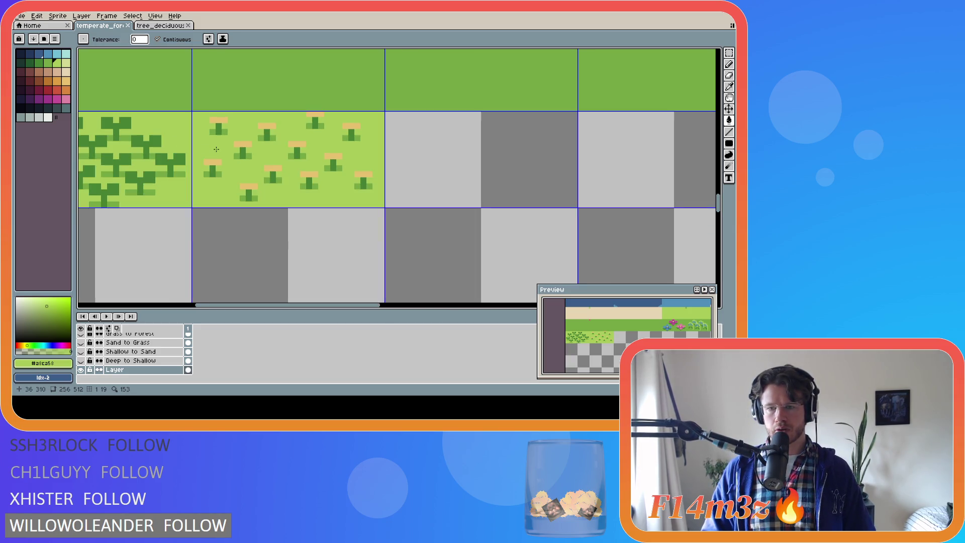
scroll(216, 150, down, 1)
scroll(216, 149, up, 1)
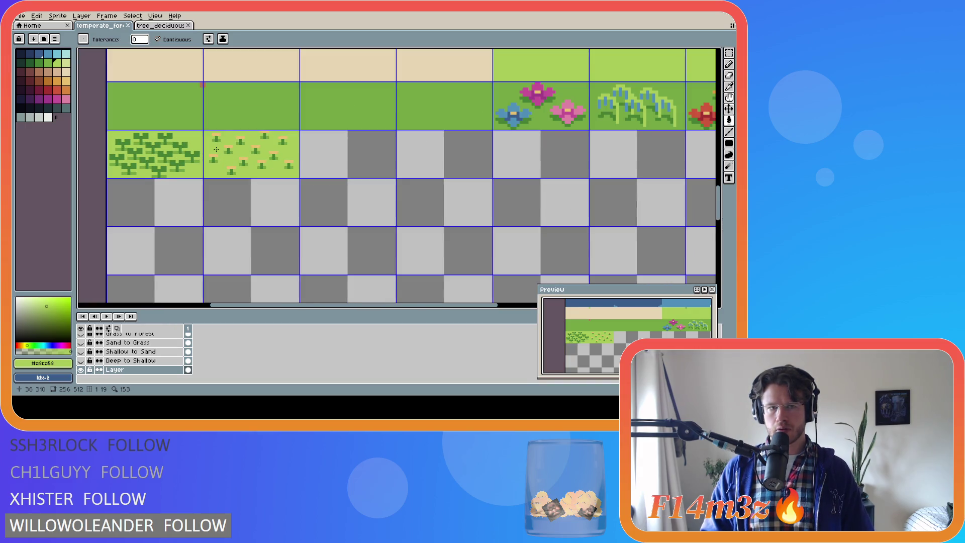
scroll(216, 149, down, 2)
key(ctrl+s)
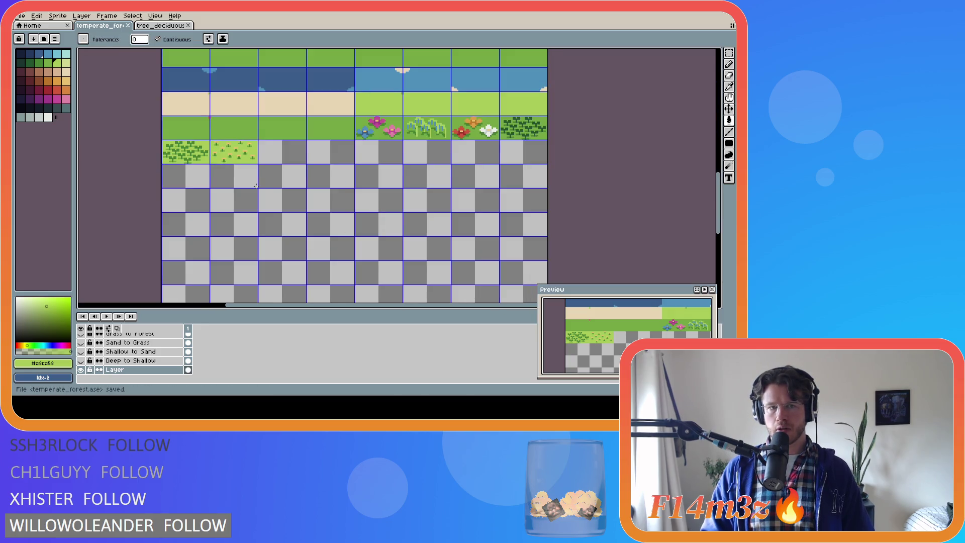
scroll(255, 186, down, 2)
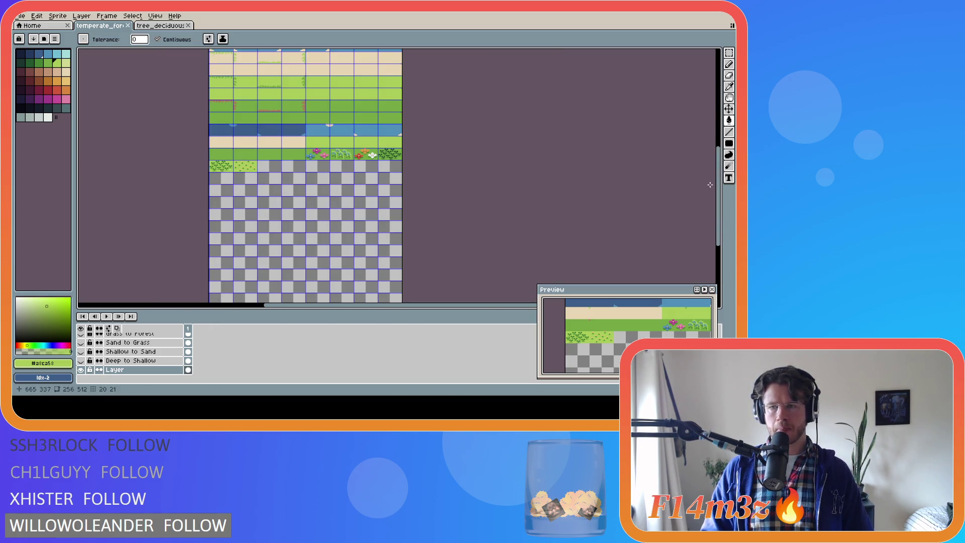
drag(718, 183, 680, 162)
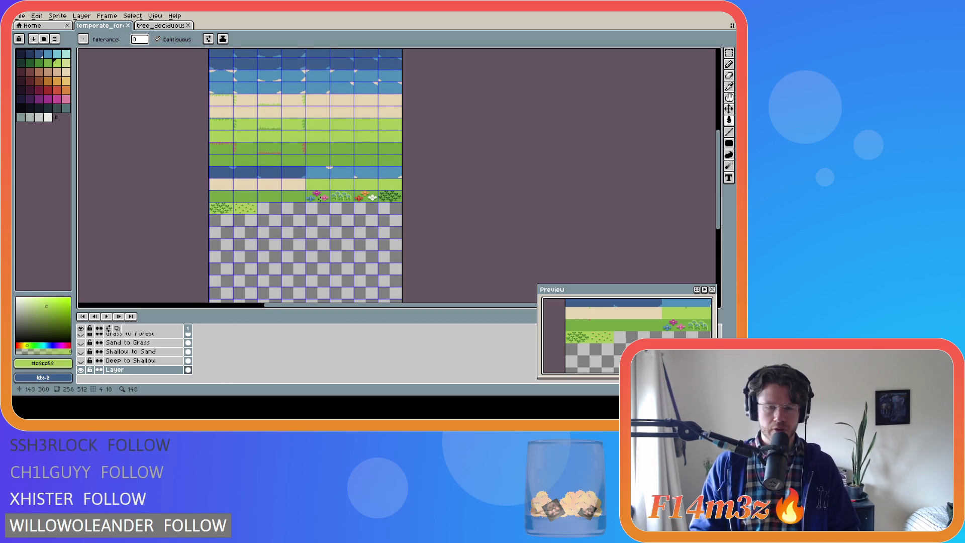
key(i)
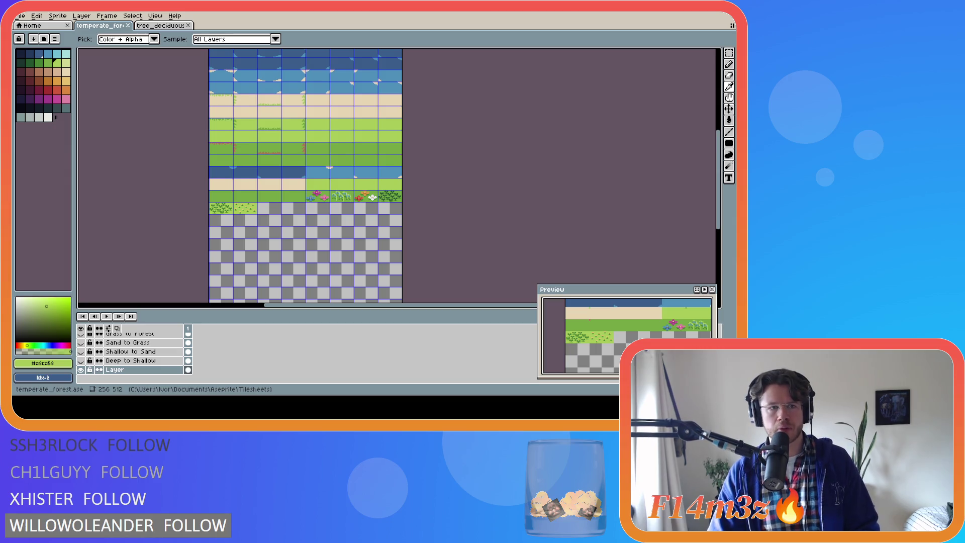
key(g)
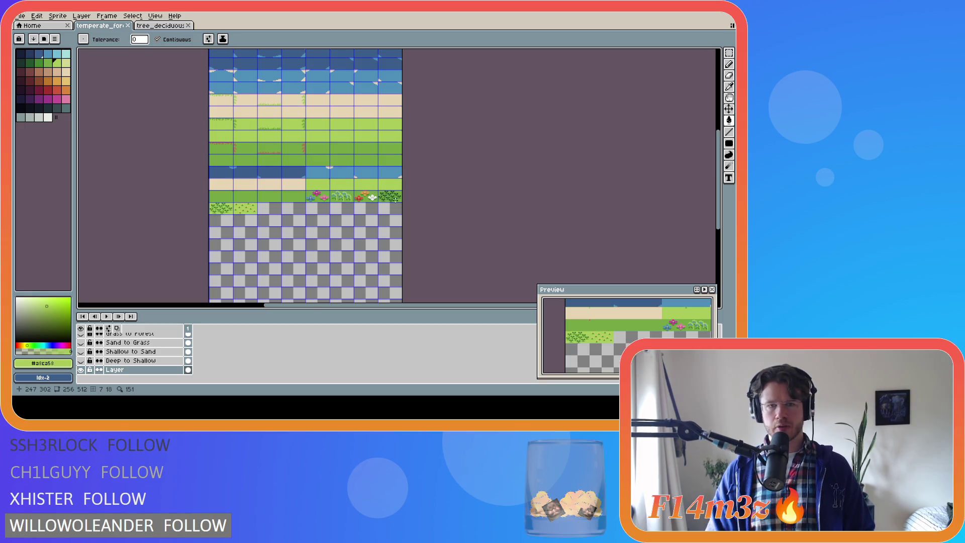
scroll(395, 200, up, 3)
scroll(395, 200, down, 3)
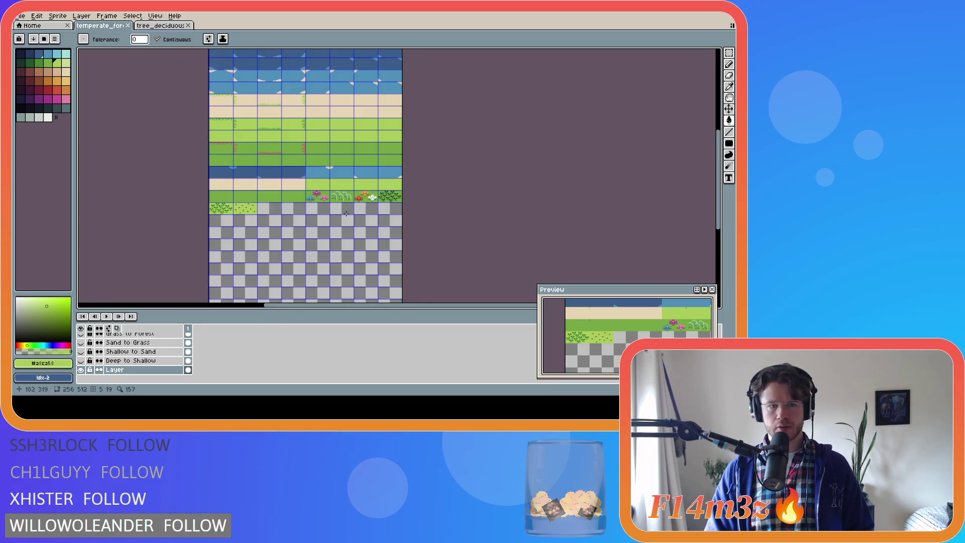
scroll(292, 206, up, 3)
scroll(292, 206, up, 1)
scroll(292, 206, down, 4)
key(i)
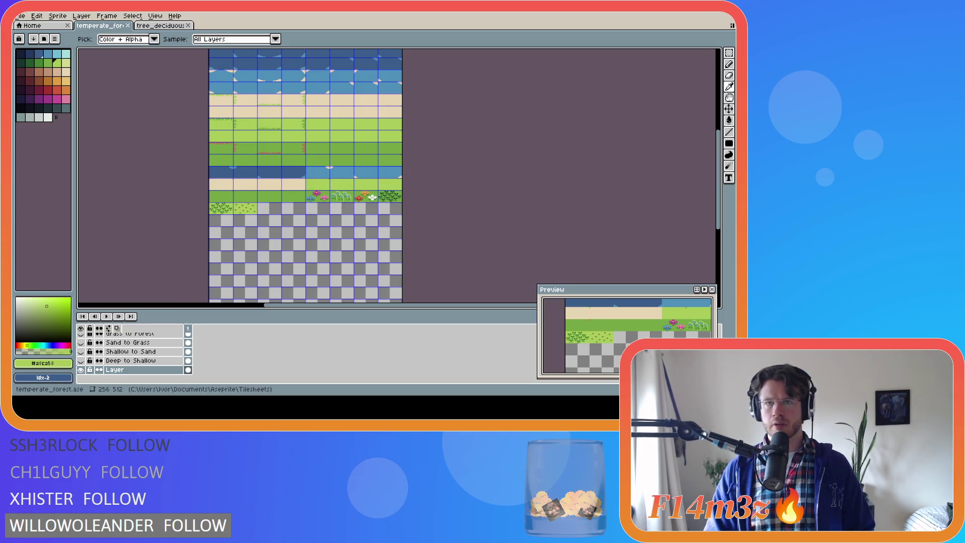
key(g)
scroll(405, 183, up, 3)
scroll(405, 183, down, 3)
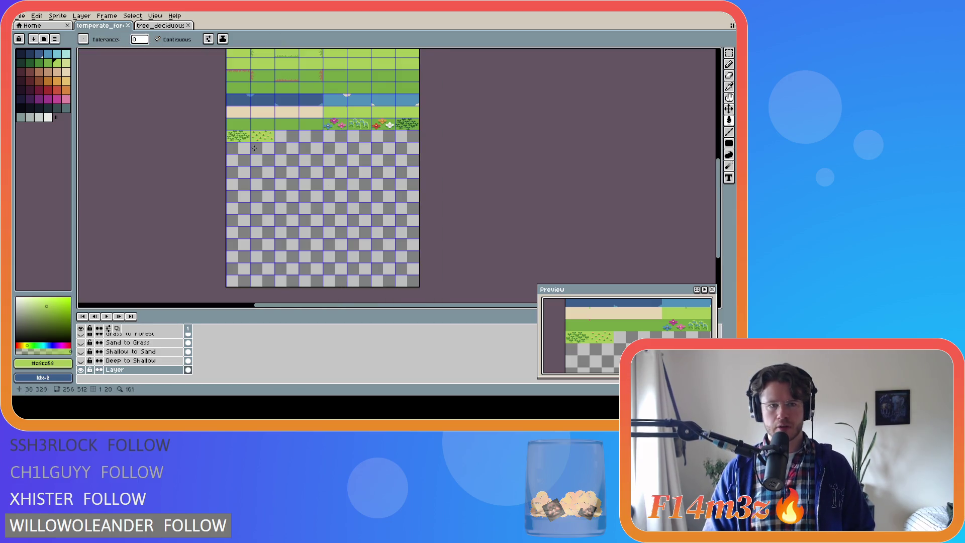
scroll(237, 128, up, 4)
scroll(237, 128, down, 4)
mouse_move(718, 192)
mouse_down()
mouse_move(715, 121)
mouse_move(704, 148)
mouse_up()
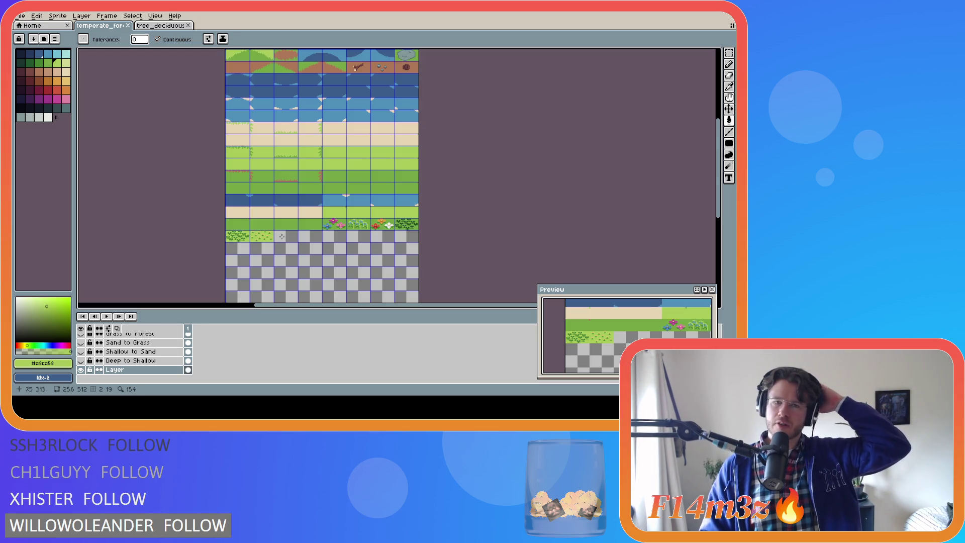
drag(720, 195, 719, 175)
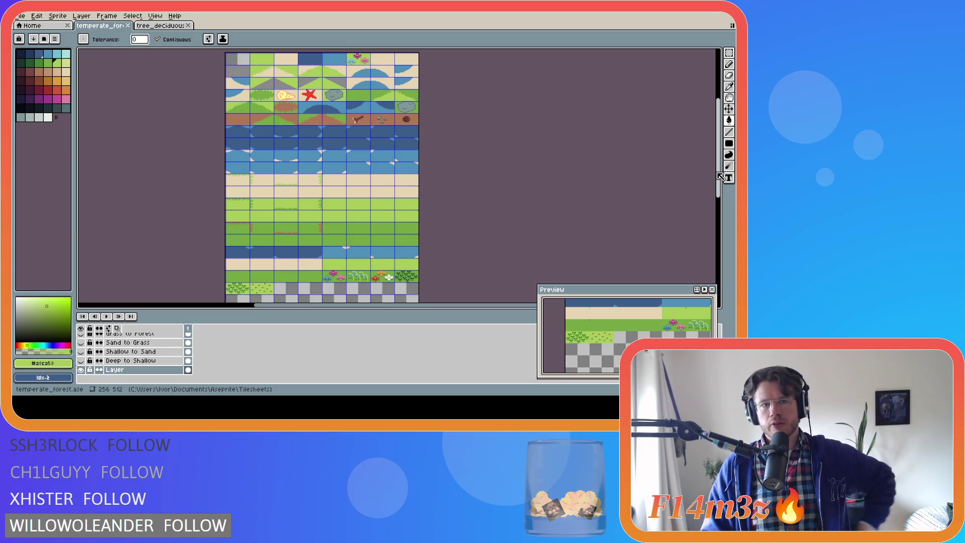
mouse_move(720, 176)
mouse_down()
mouse_move(712, 187)
mouse_move(712, 171)
mouse_move(710, 185)
mouse_up()
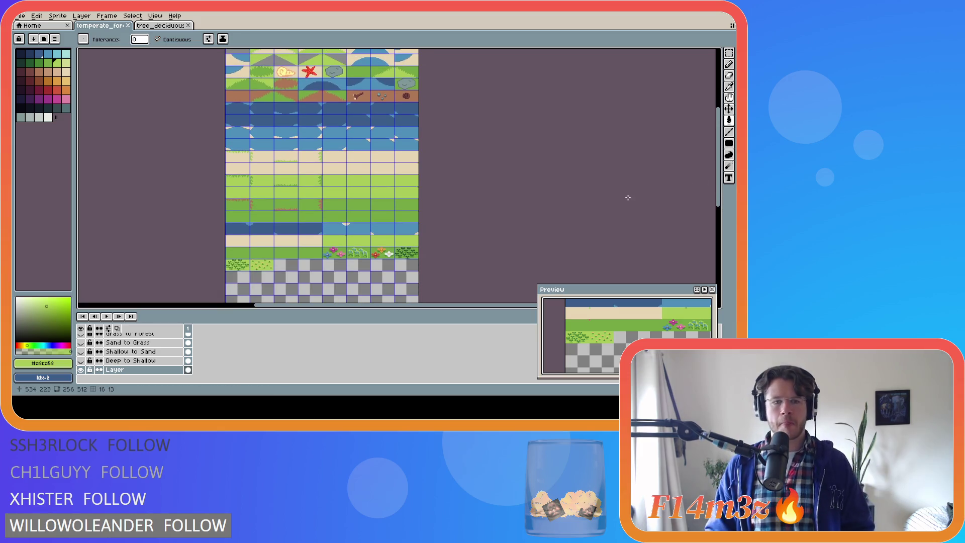
key(i)
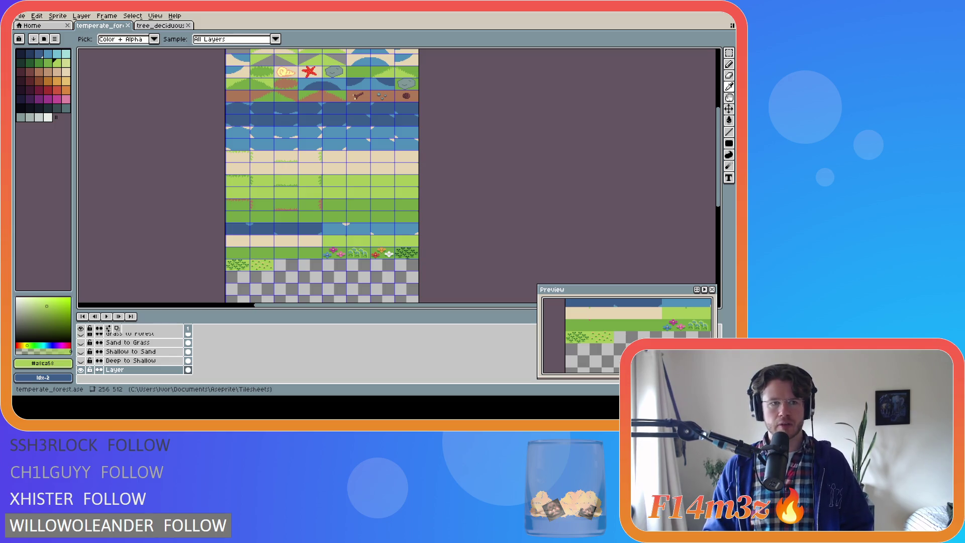
key(g)
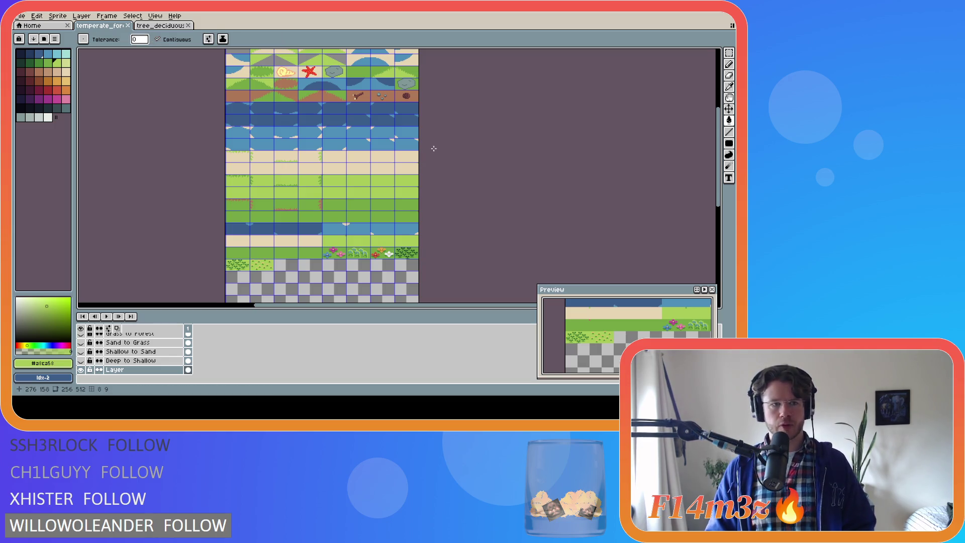
Step: Fill the empty tile light green and draw a dark-green stem in it
scroll(301, 264, up, 4)
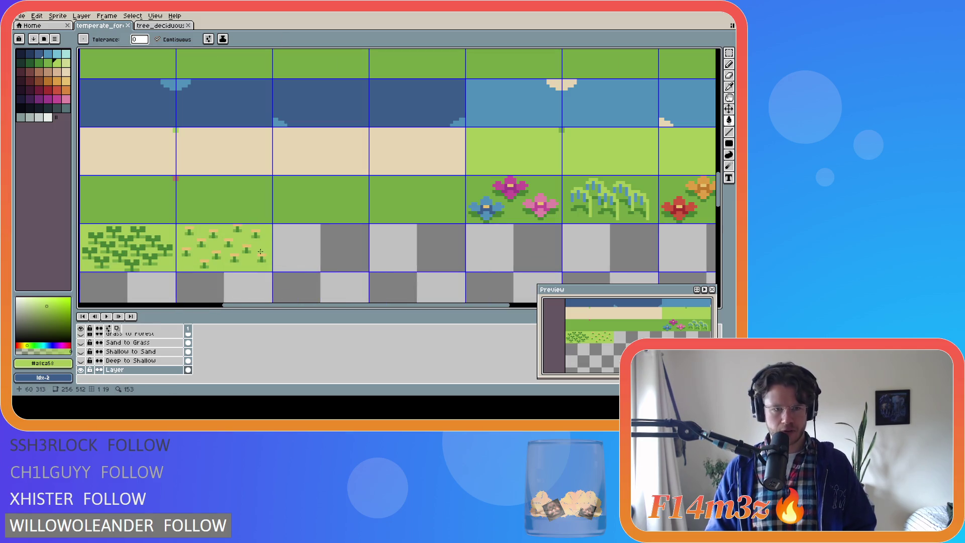
key(u)
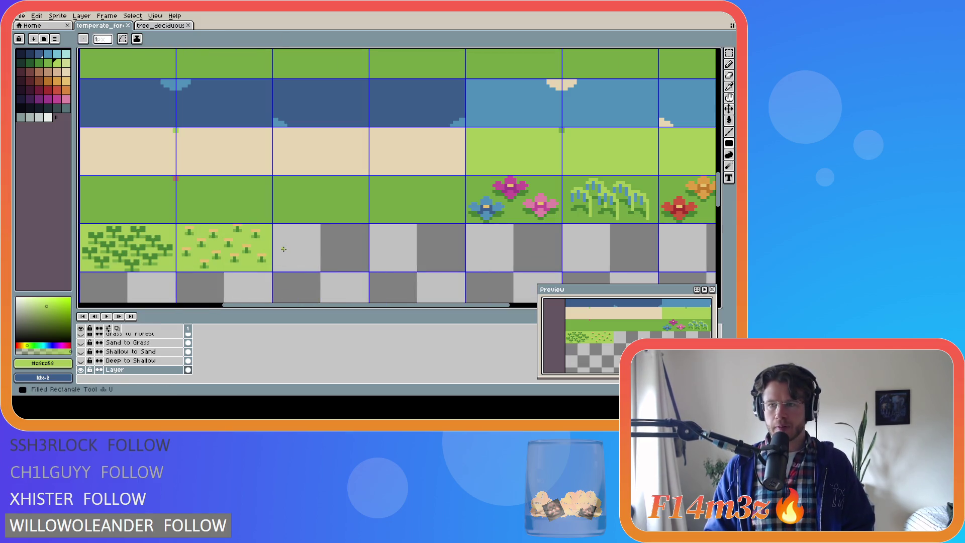
drag(274, 225, 370, 271)
key(i)
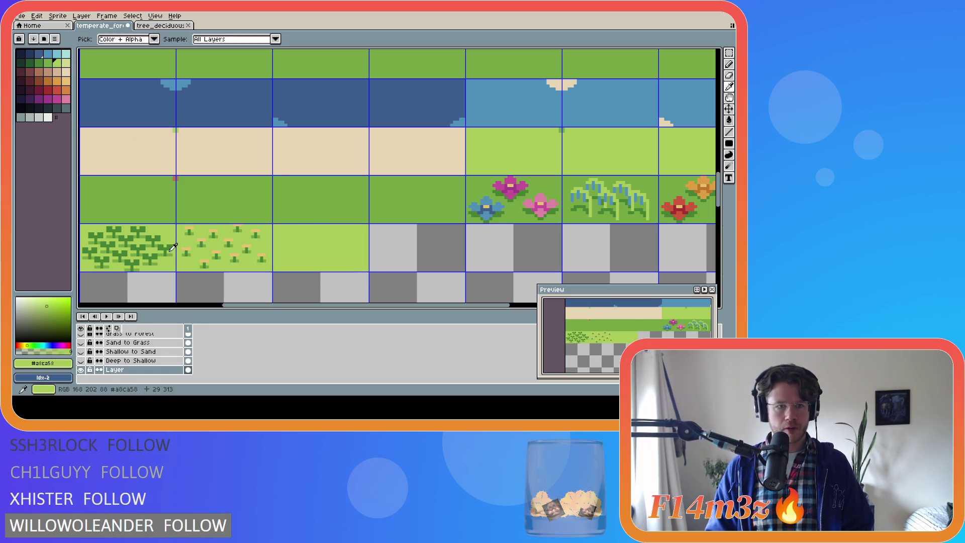
click(171, 249)
key(b)
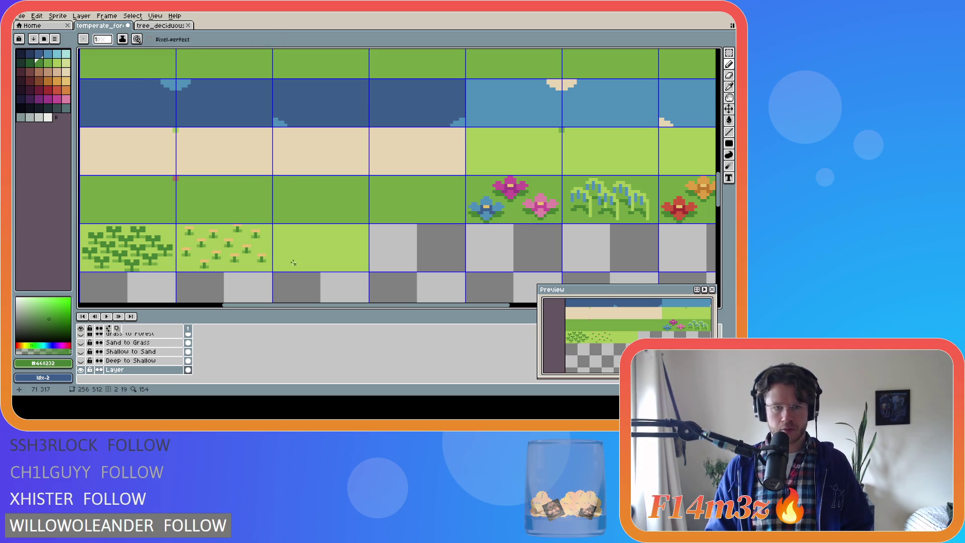
drag(292, 261, 292, 246)
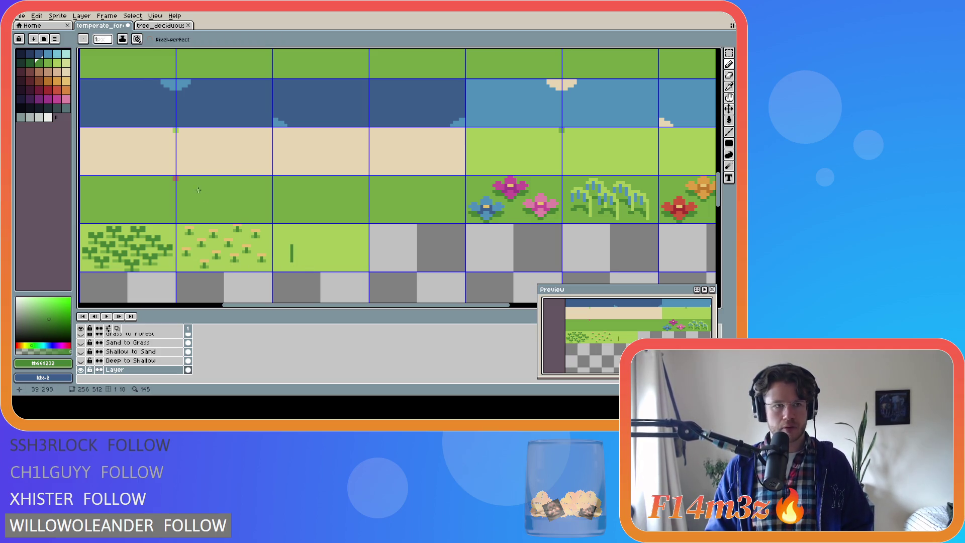
Step: Draw an elongated magenta flower head atop the stem, with a small pink dot beside it
click(48, 98)
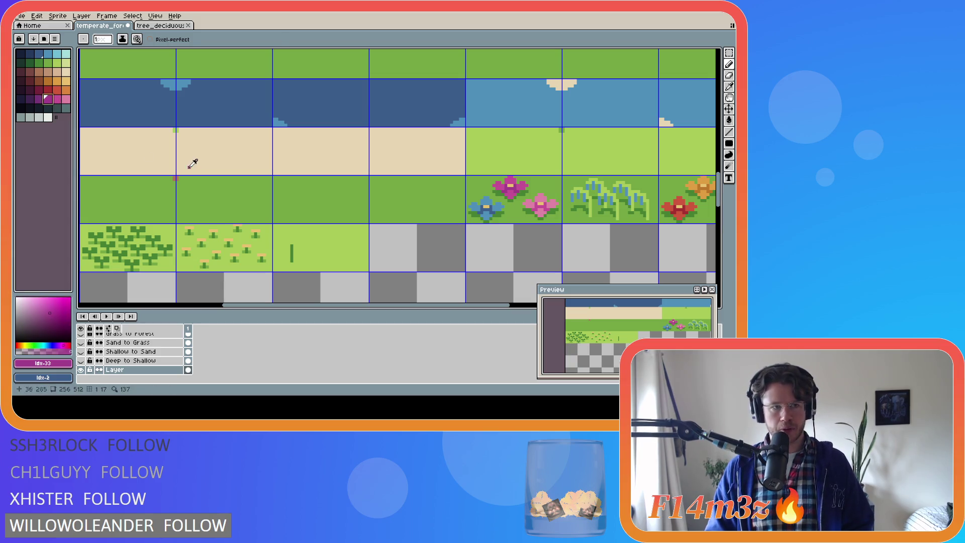
key(i)
key(b)
scroll(289, 241, up, 2)
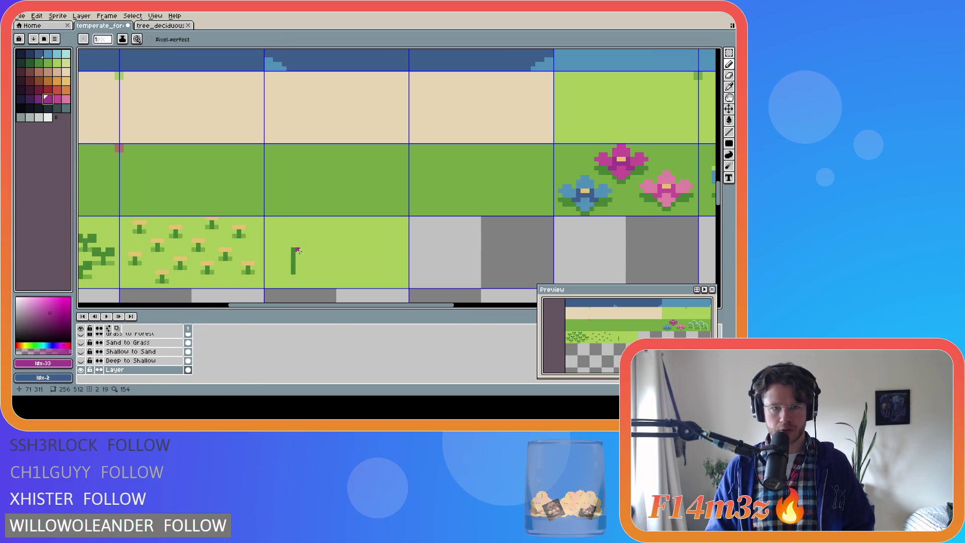
key(i)
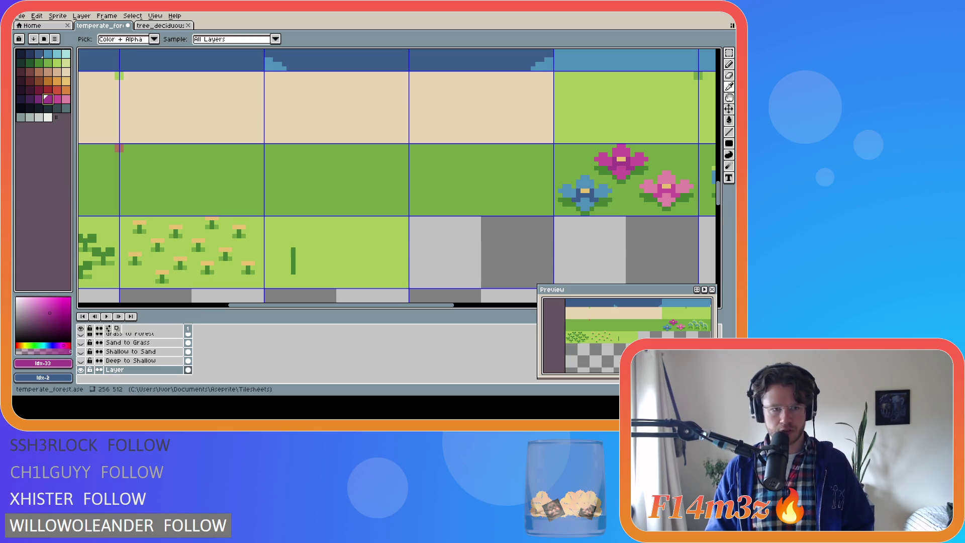
key(b)
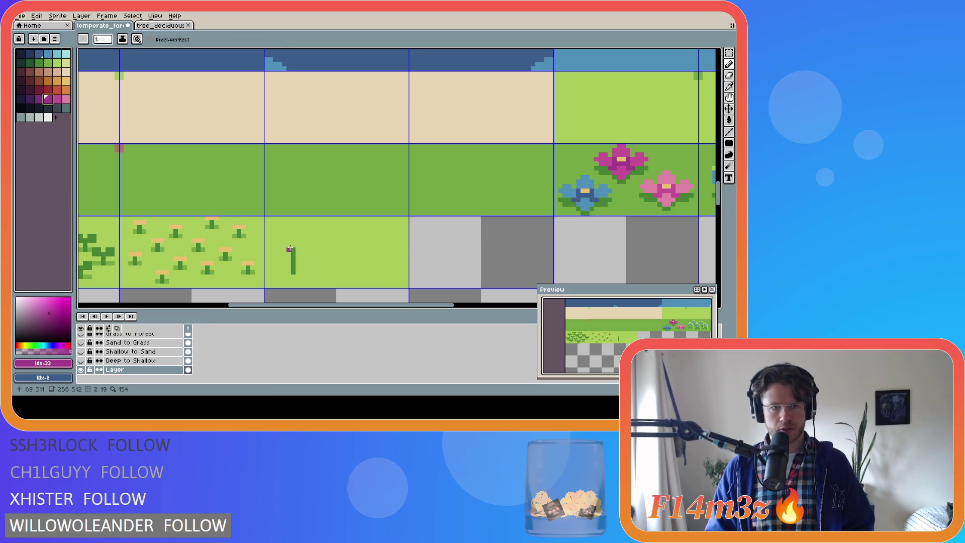
mouse_move(289, 250)
mouse_down()
mouse_move(290, 231)
mouse_move(298, 232)
mouse_move(291, 248)
mouse_up()
click(298, 249)
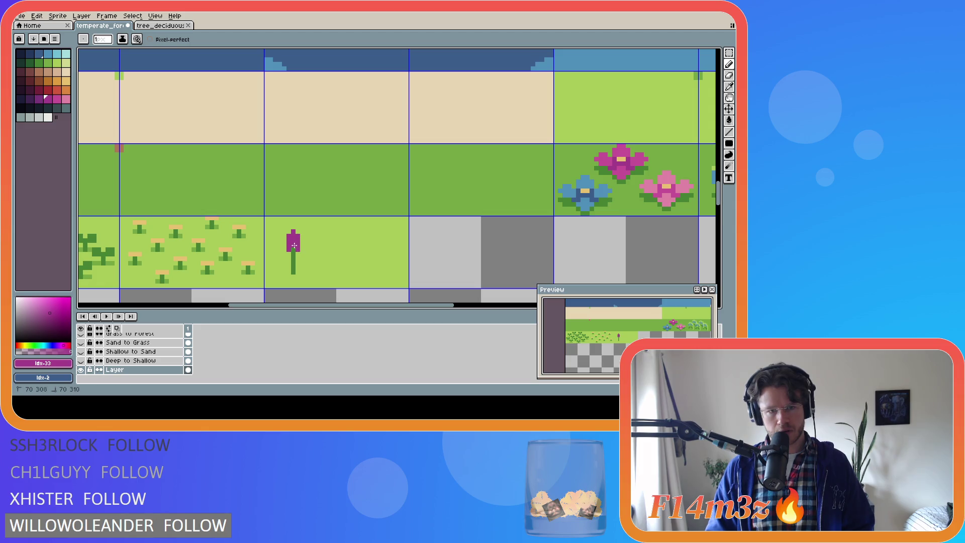
key(bracketright)
key(g)
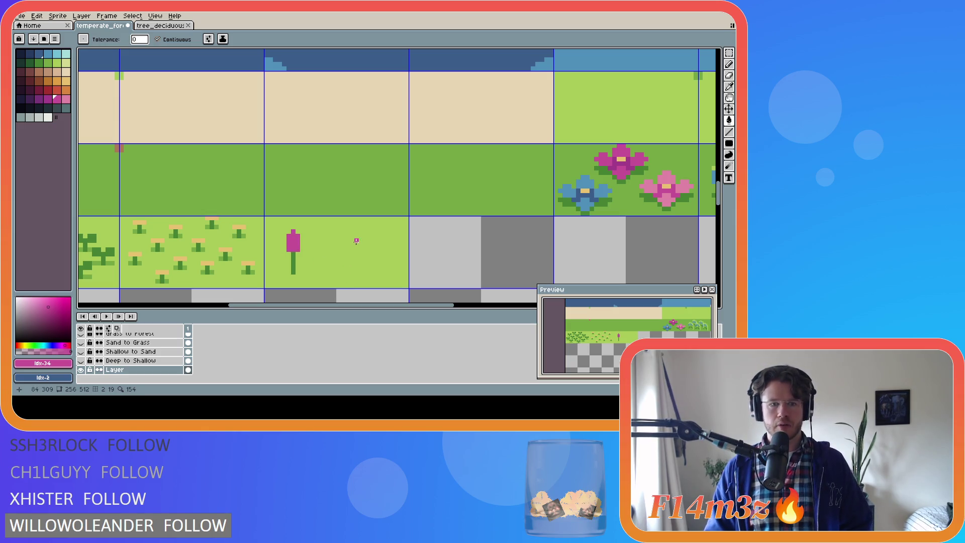
Step: Take the stem's dark green and add four leaf pixels on both sides of the flower stem
key(i)
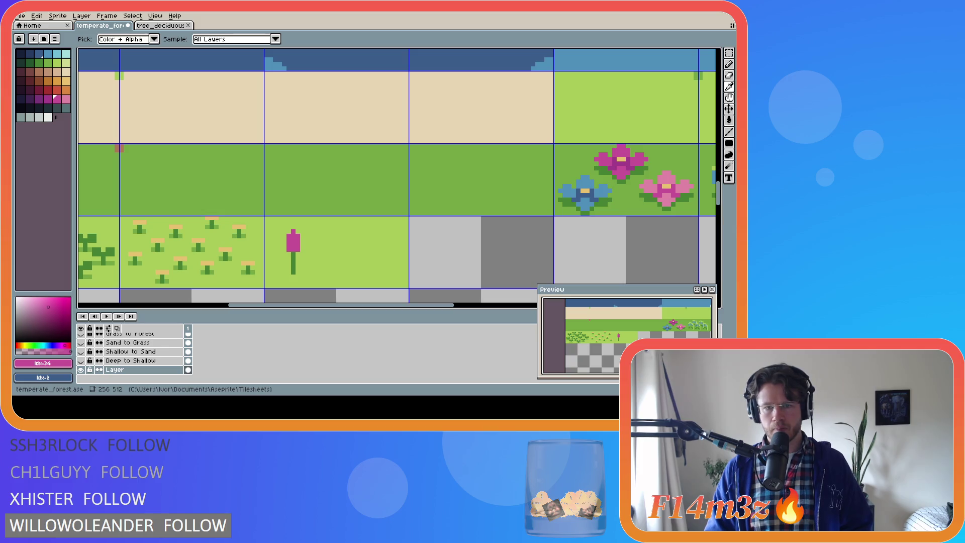
key(g)
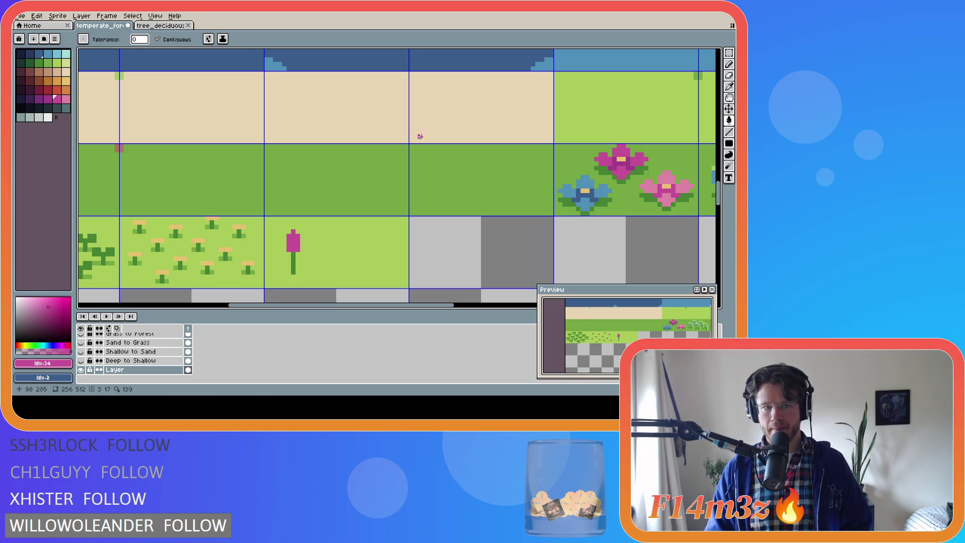
alt+click(293, 265)
click(297, 266)
key(ctrl+z)
key(b)
click(297, 265)
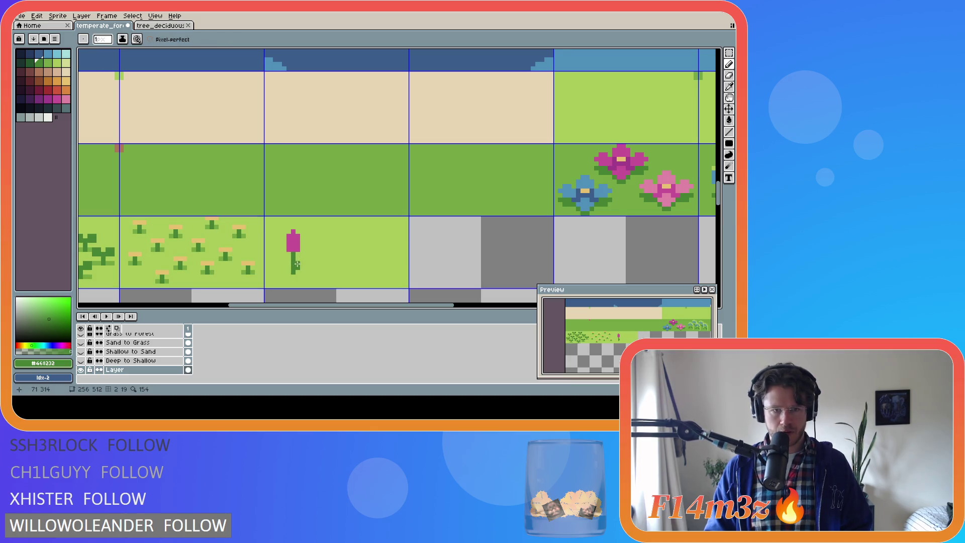
click(290, 259)
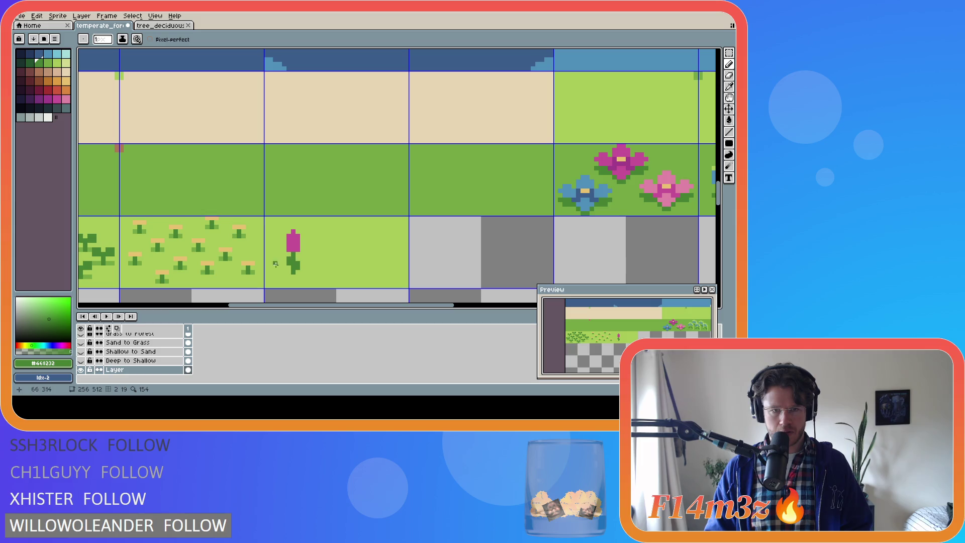
click(302, 264)
click(285, 258)
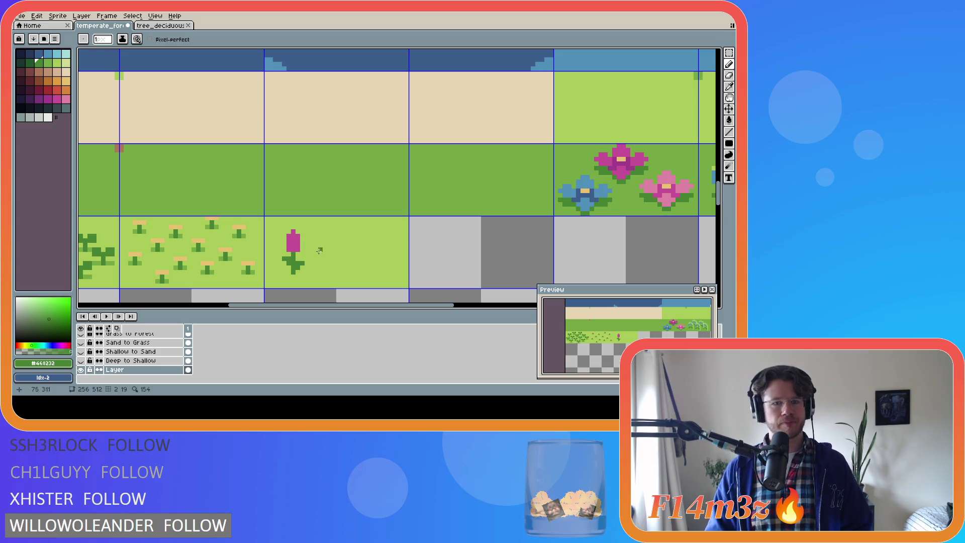
key(alt)
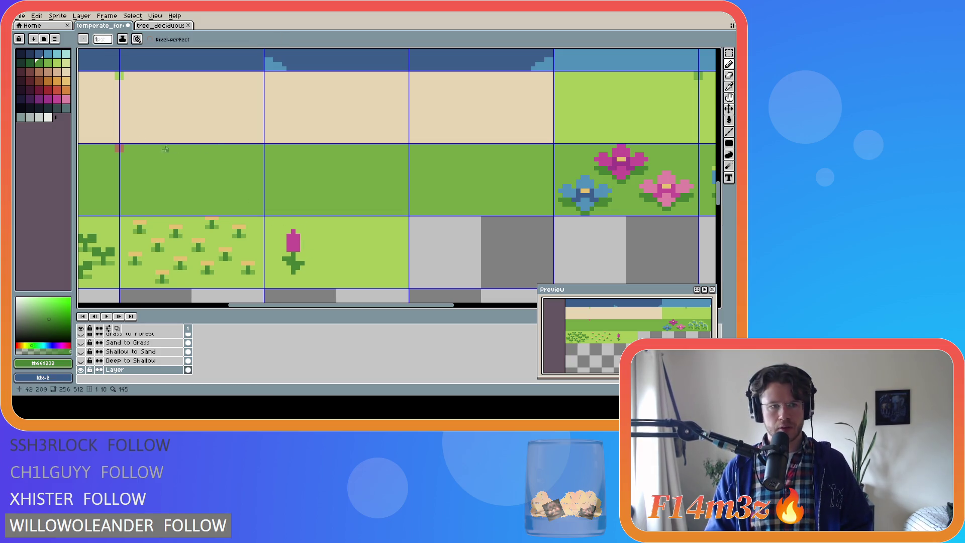
click(48, 98)
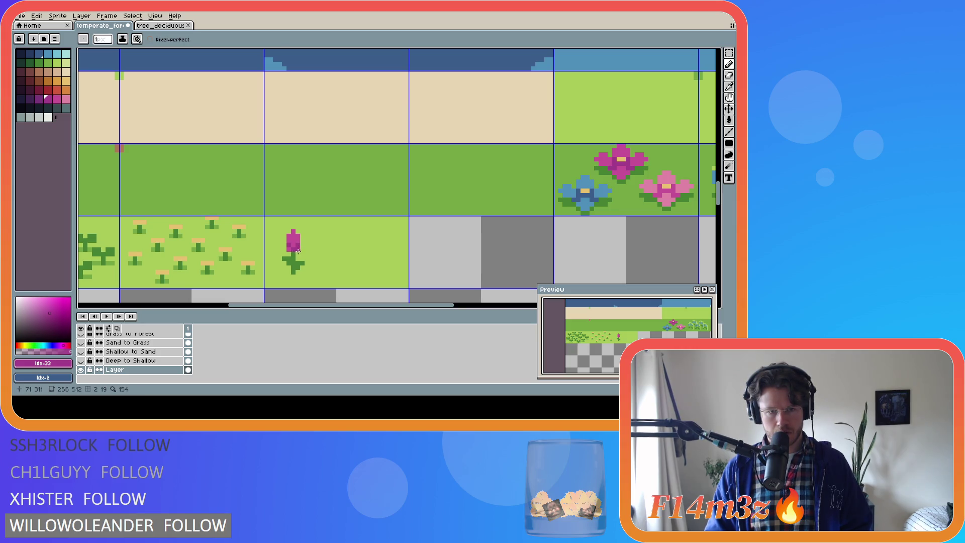
Step: Undo the stray stroke, then sample magenta and the tile's grass green for stem detailing
alt+click(298, 251)
key(ctrl+z)
key(i)
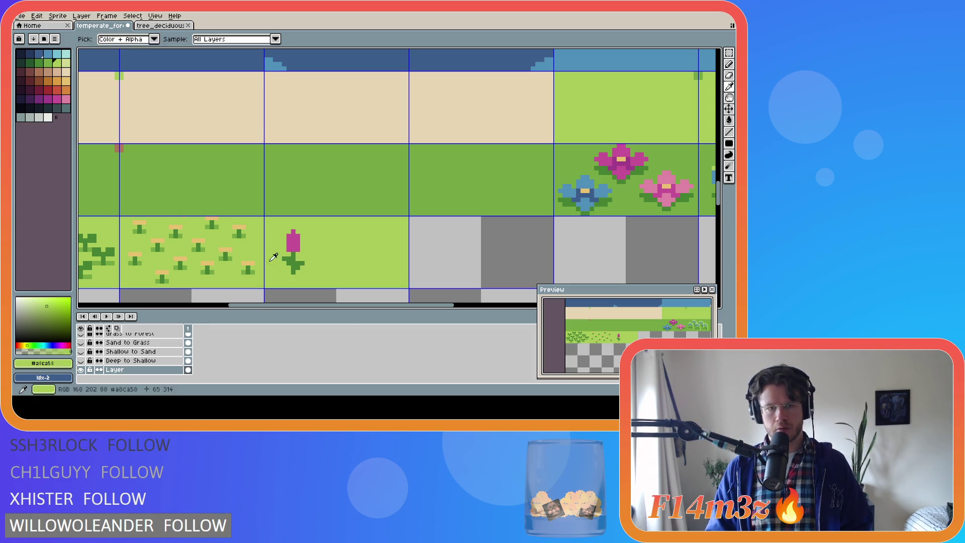
click(47, 99)
key(b)
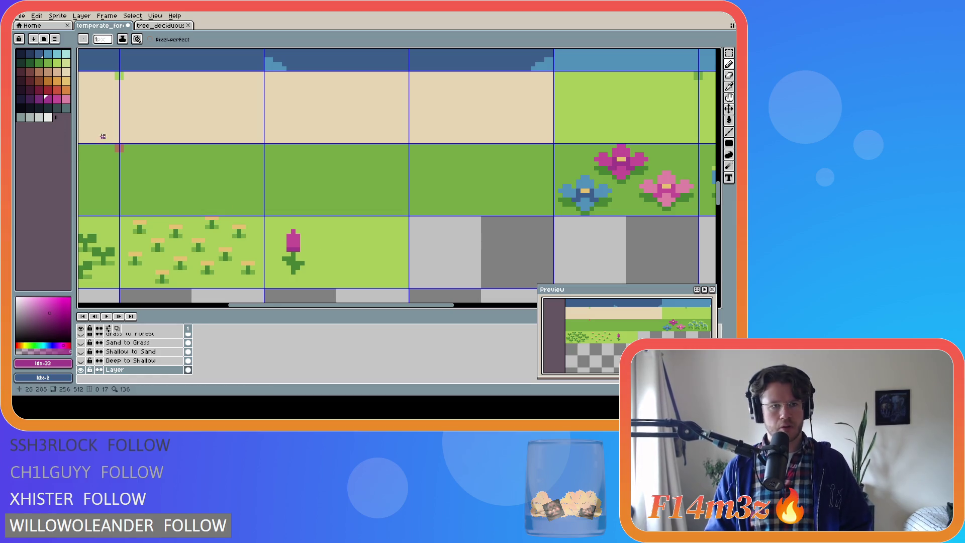
key(i)
alt+click(217, 266)
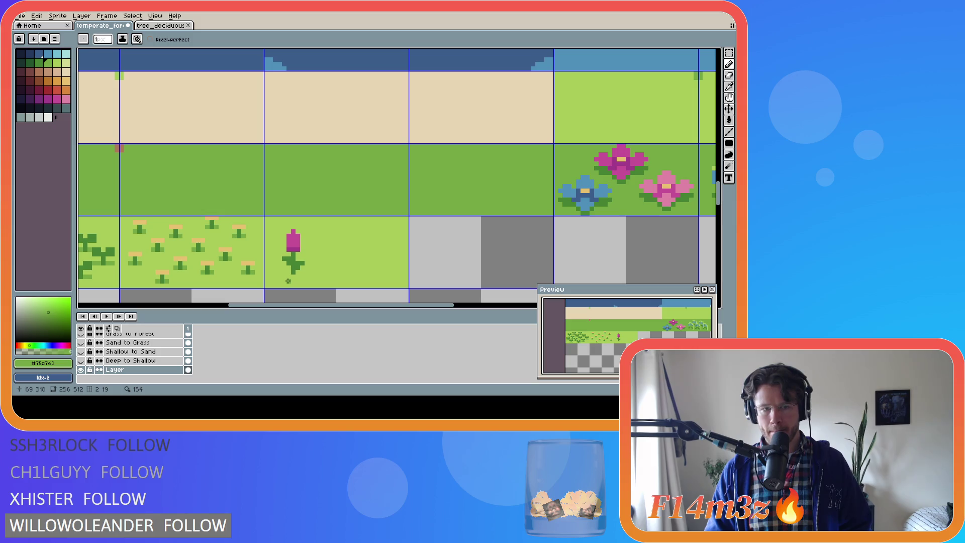
key(i)
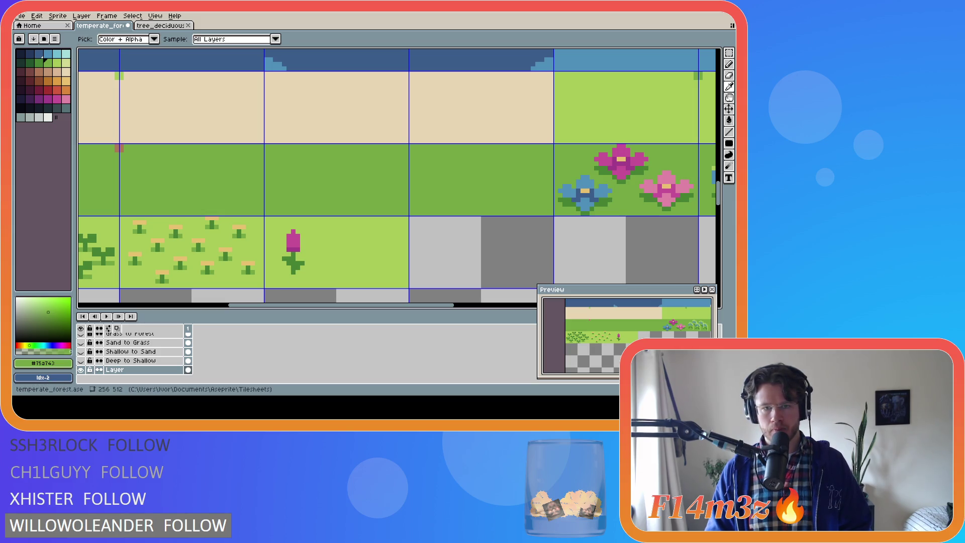
key(b)
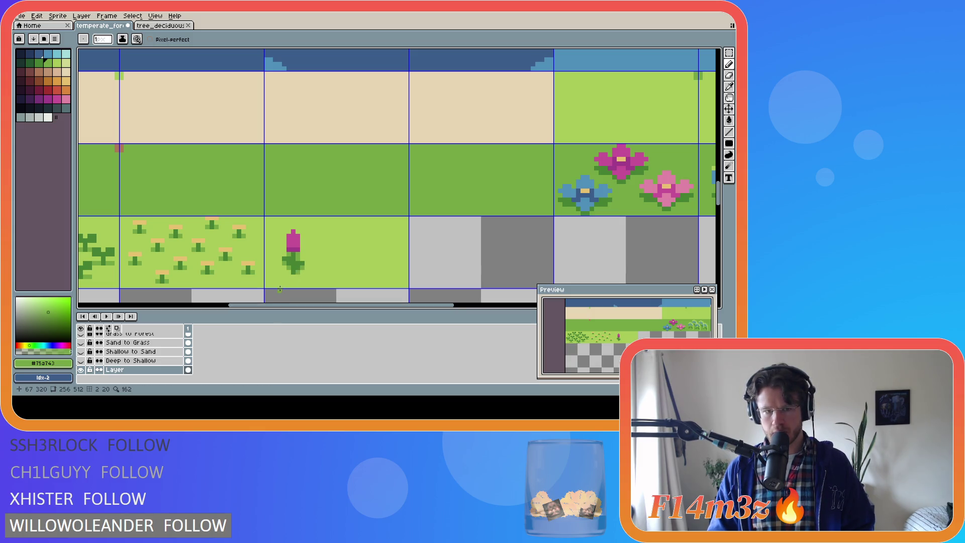
Step: Try lighter and checkered darker shading on the flower head, then undo it
key(v)
key(b)
alt+click(294, 241)
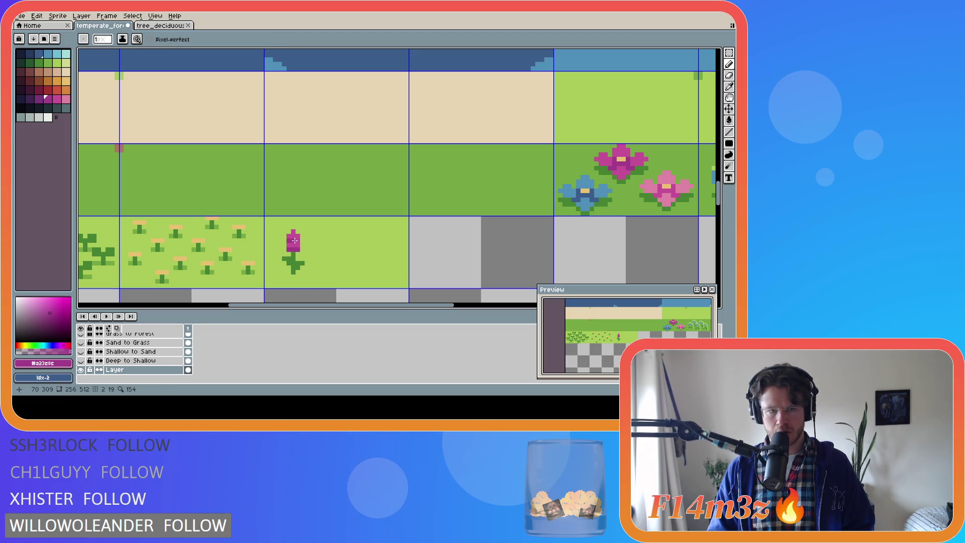
click(288, 240)
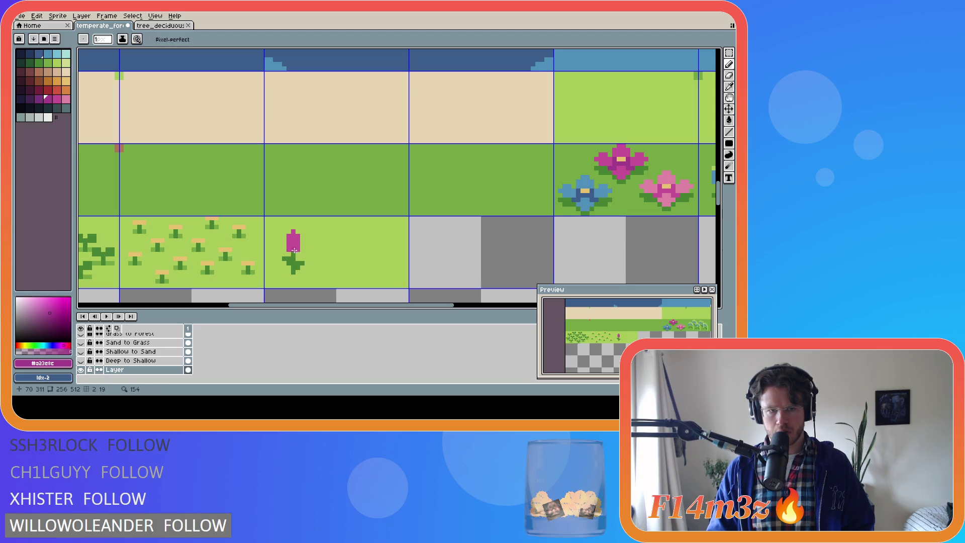
drag(294, 244, 290, 233)
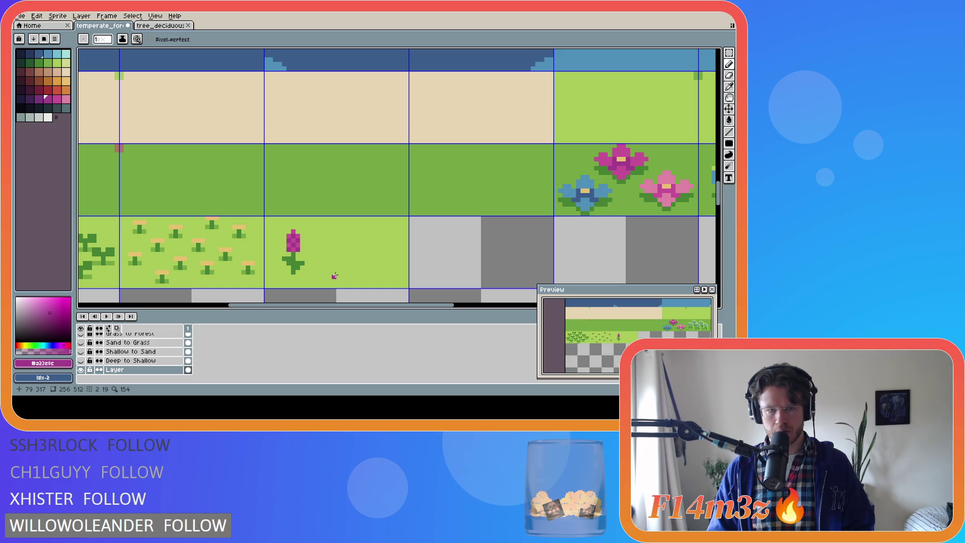
key(ctrl+z)
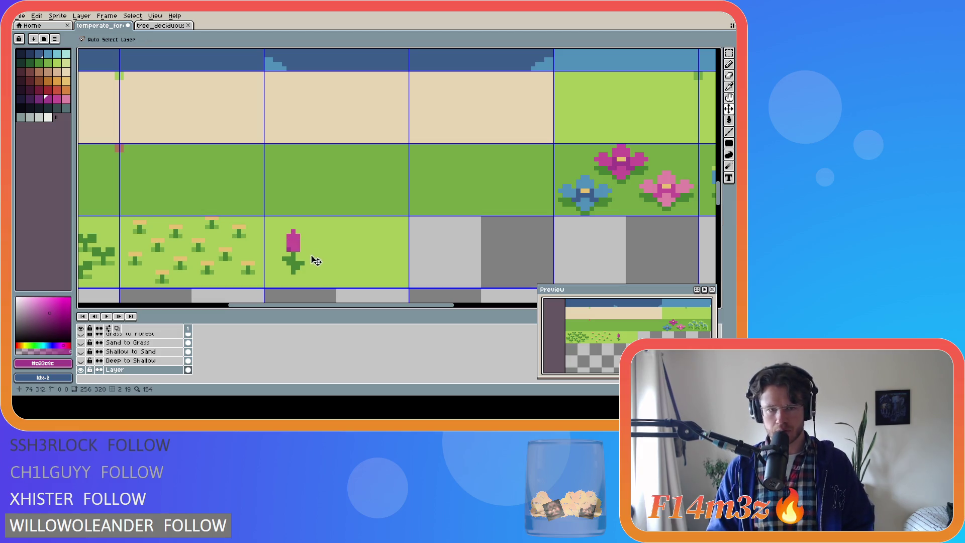
key(b)
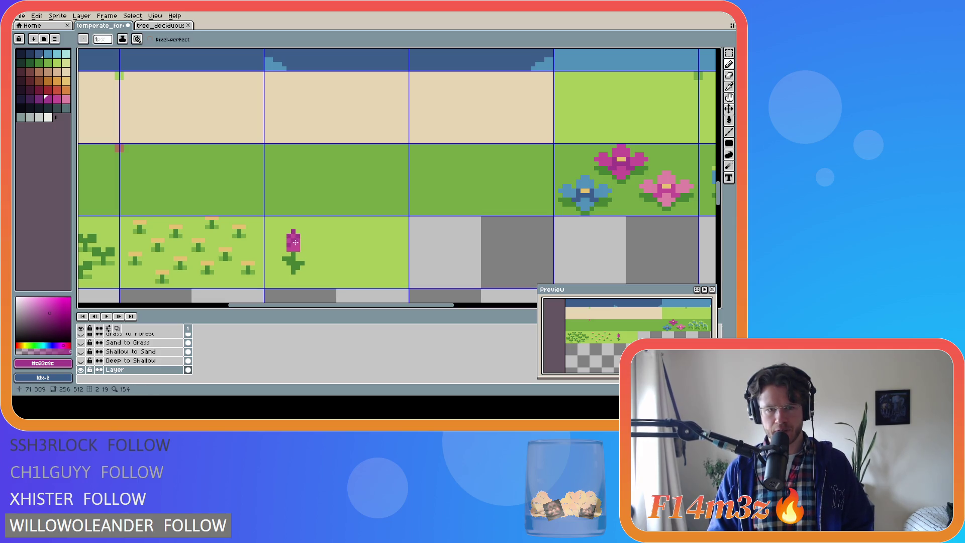
click(295, 247)
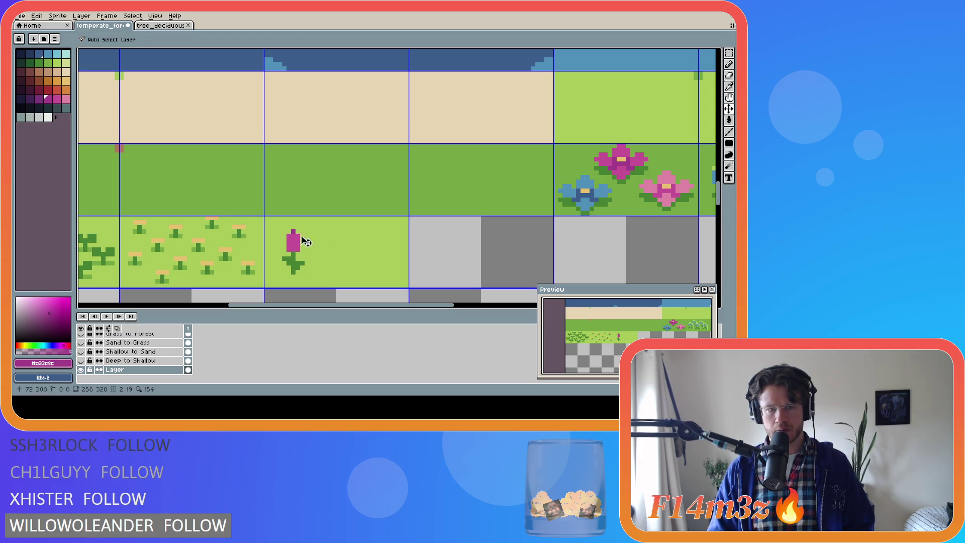
key(ctrl+z)
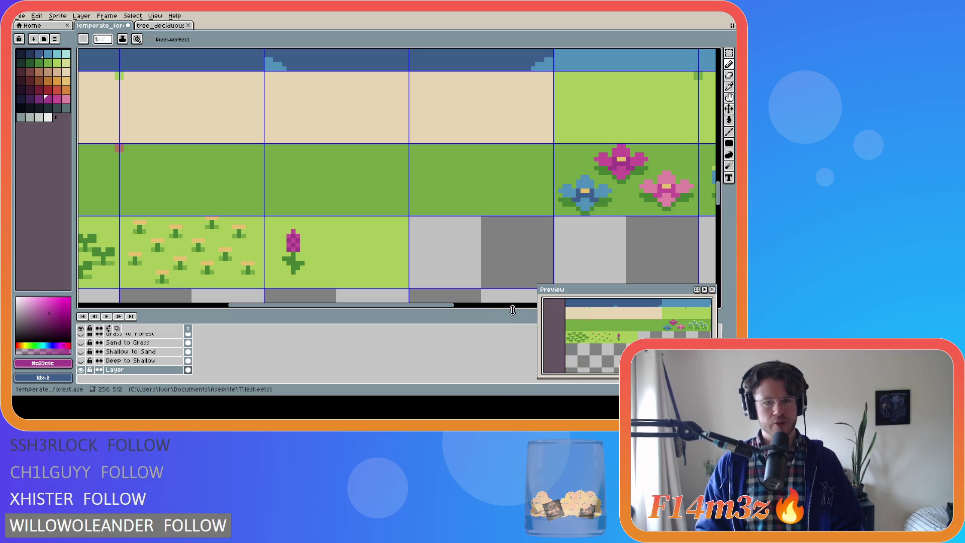
Step: Pick a pink shade and repaint the flower bud a uniform magenta
key(v)
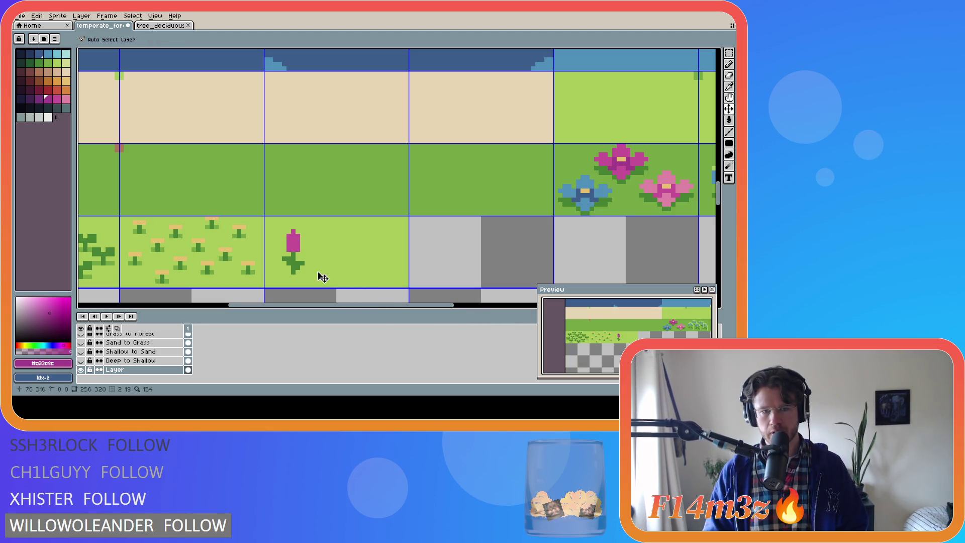
key(b)
click(66, 100)
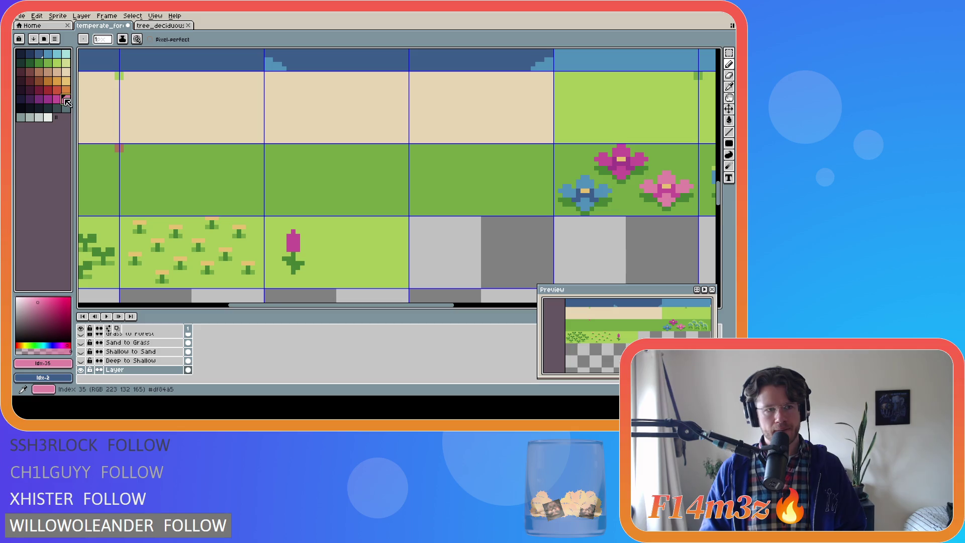
key(g)
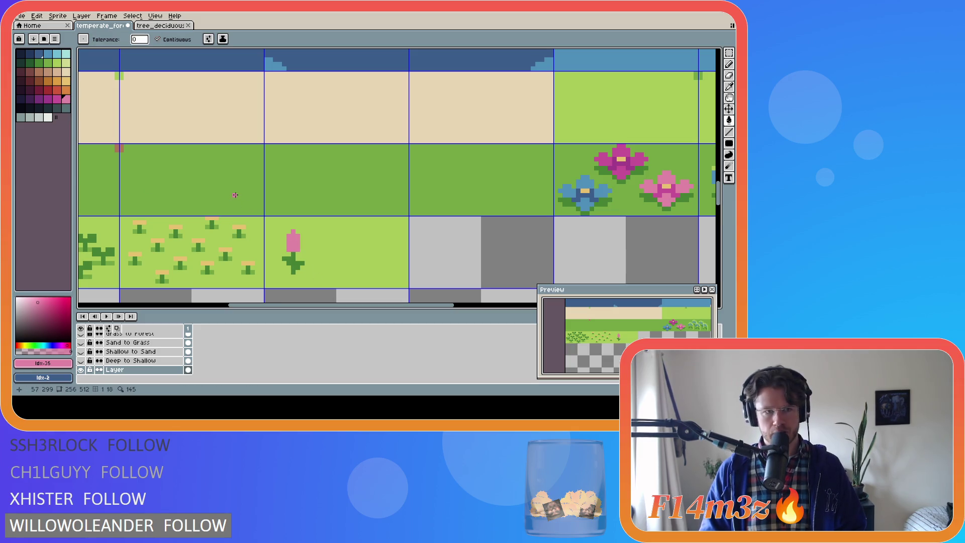
click(57, 99)
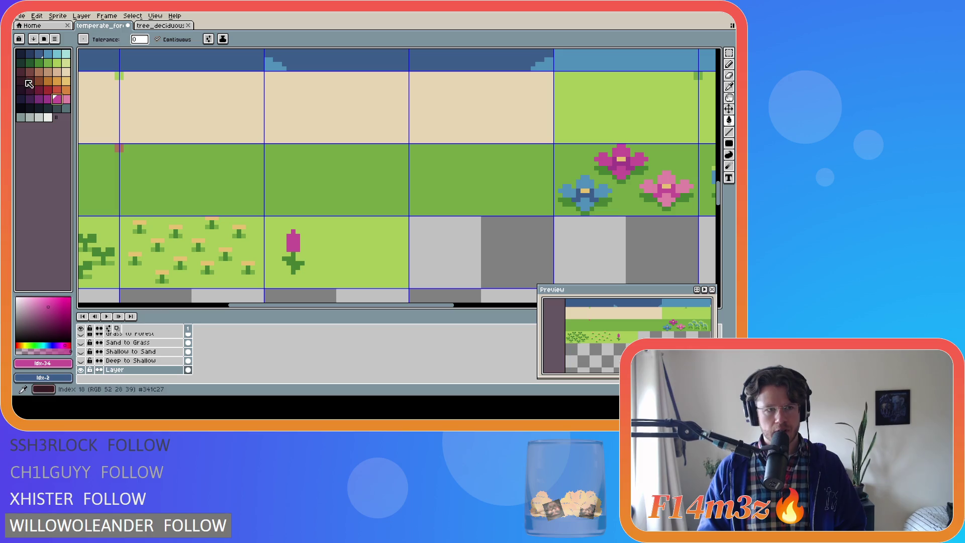
key(bracketleft)
click(294, 242)
key(ctrl+z)
key(b)
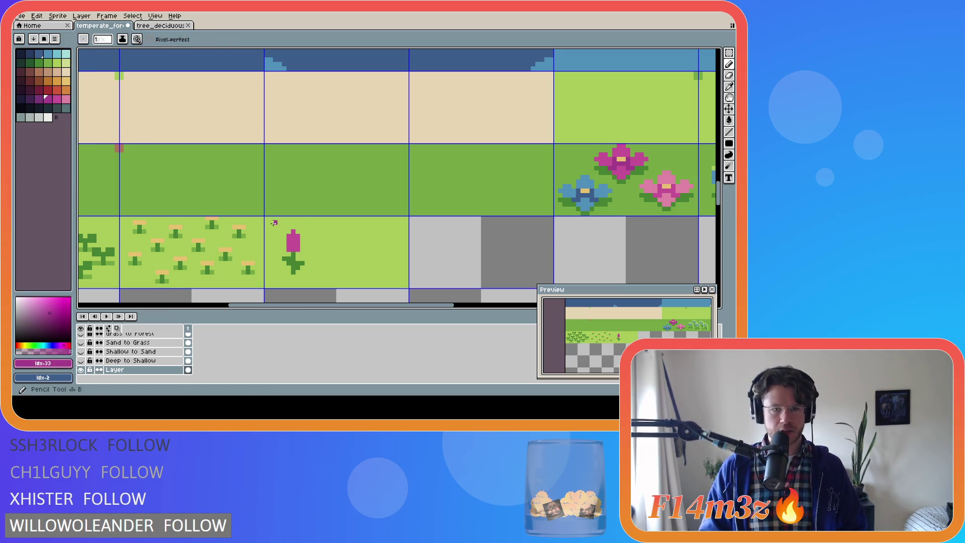
mouse_move(296, 240)
mouse_down()
mouse_move(297, 251)
mouse_move(297, 243)
mouse_up()
click(289, 250)
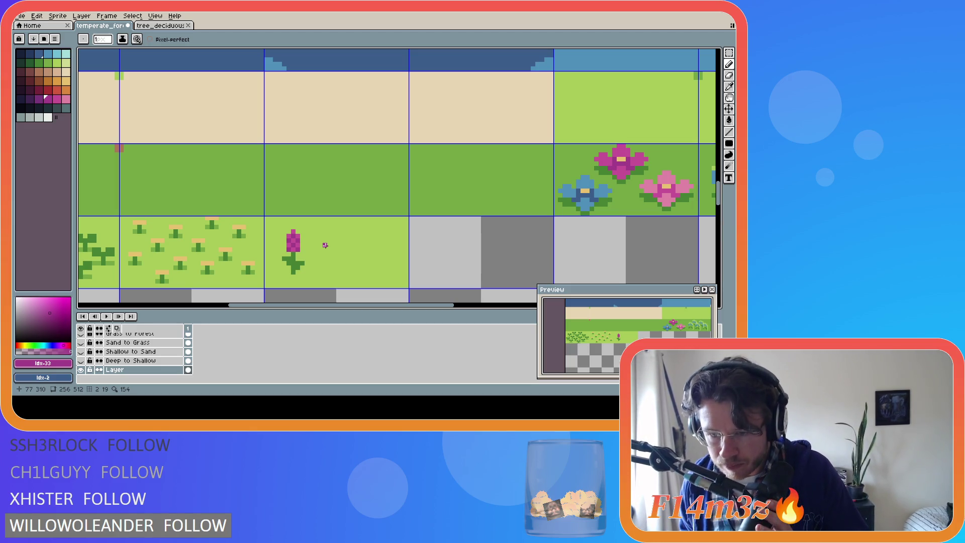
Step: Sample a colour from the canvas and return to the Pencil to shade the bud
key(i)
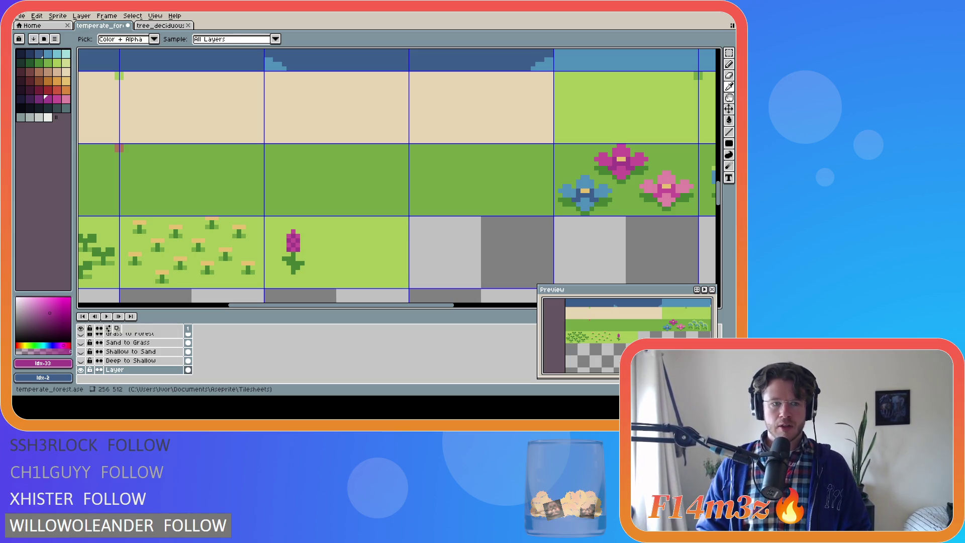
key(b)
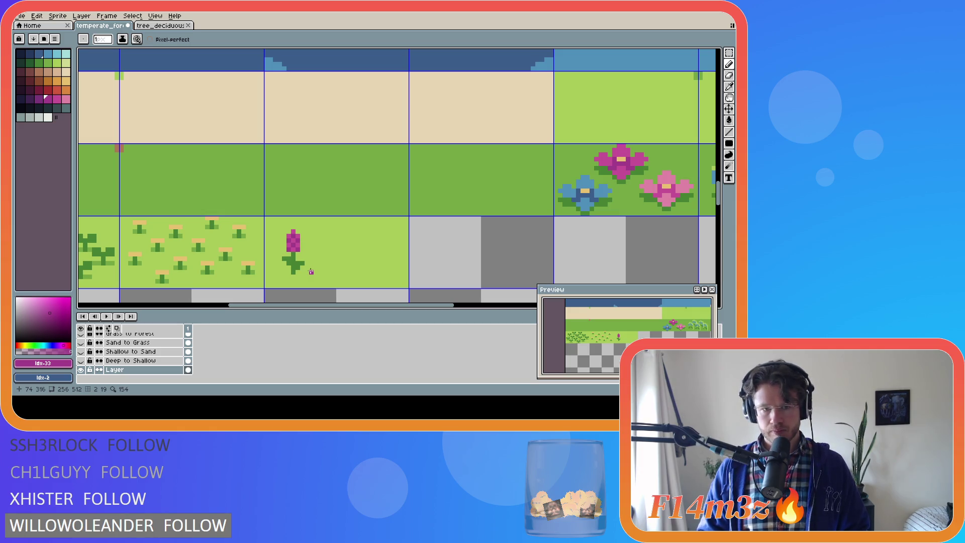
Step: Undo and redraw the checkered dark shading across the magenta flower bud
key(ctrl+z)
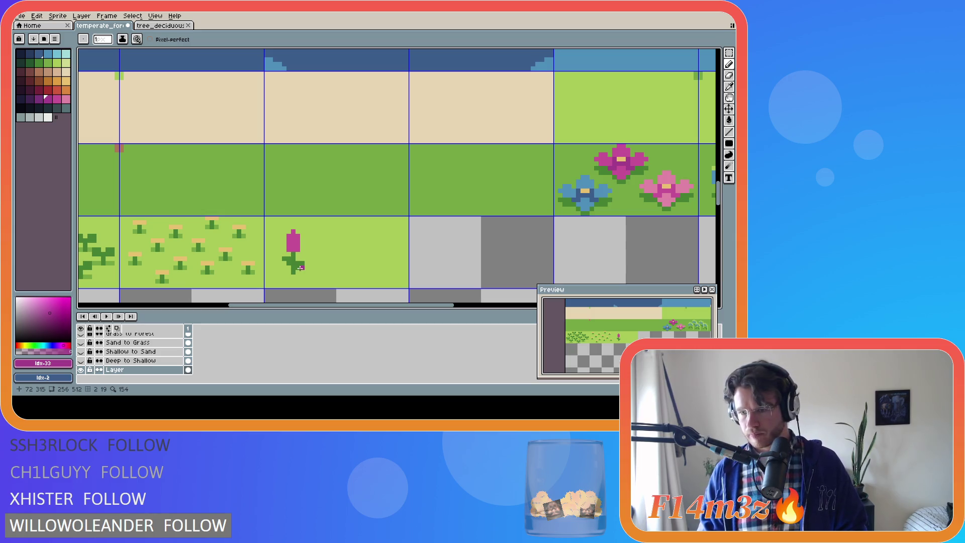
key(v)
key(b)
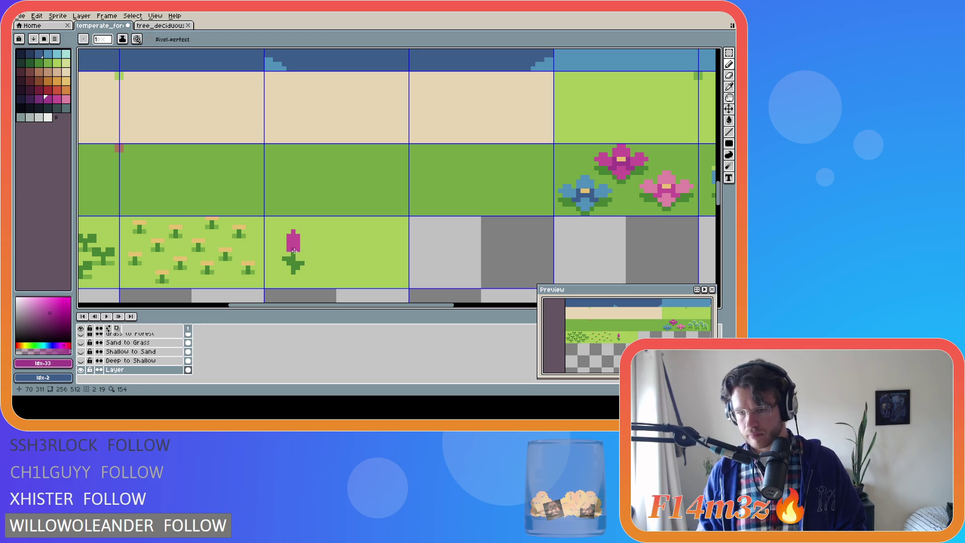
drag(292, 250, 298, 244)
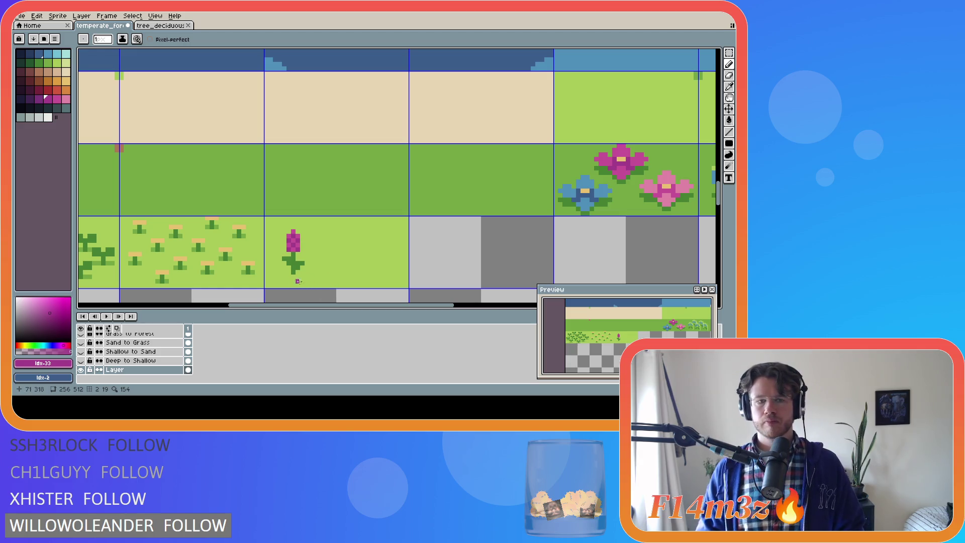
Step: Sample the light grass green #75a743 from the tile for further pencil marks
key(i)
key(b)
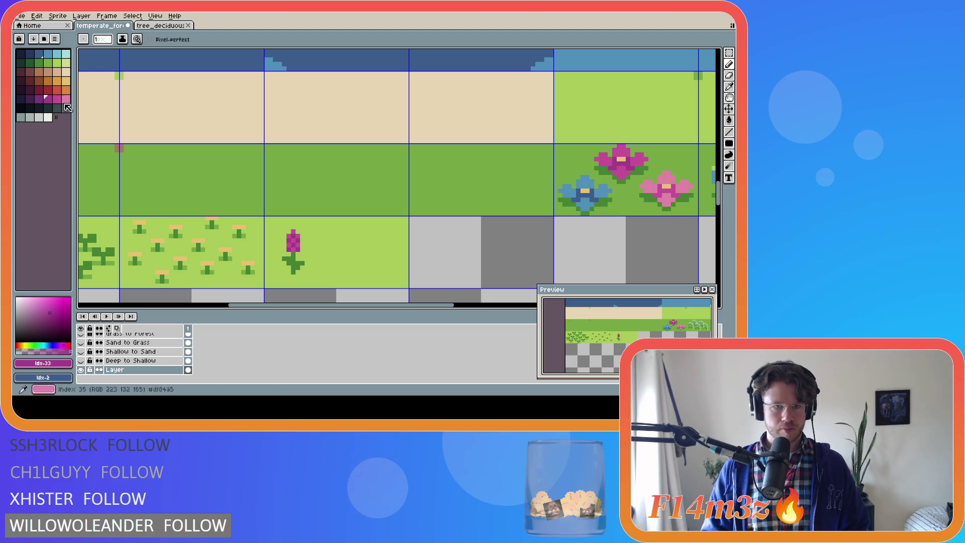
key(i)
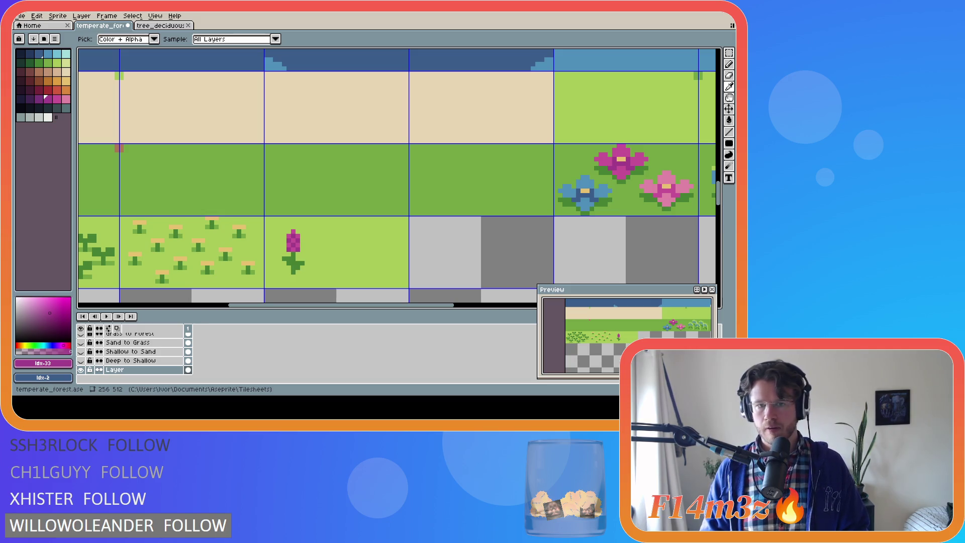
key(b)
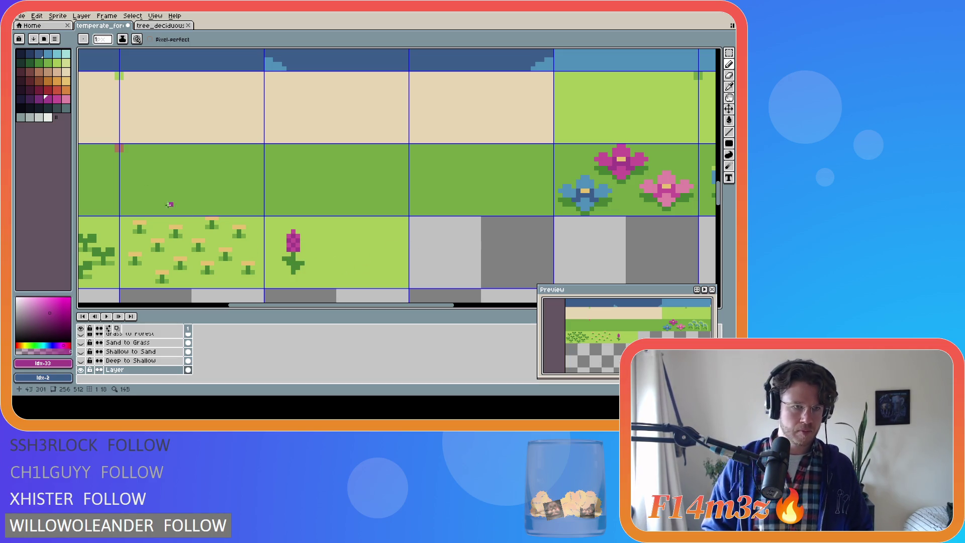
key(i)
click(230, 257)
key(b)
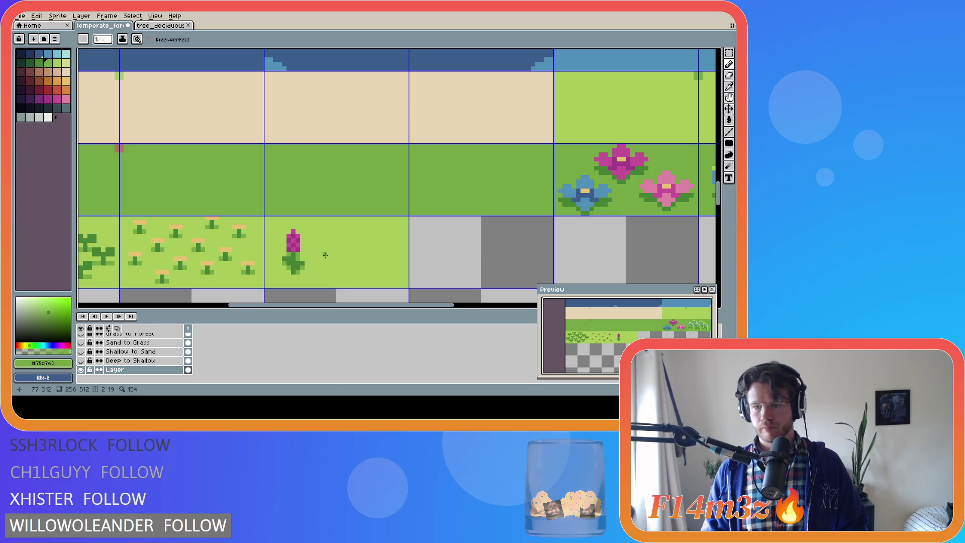
scroll(305, 265, up, 2)
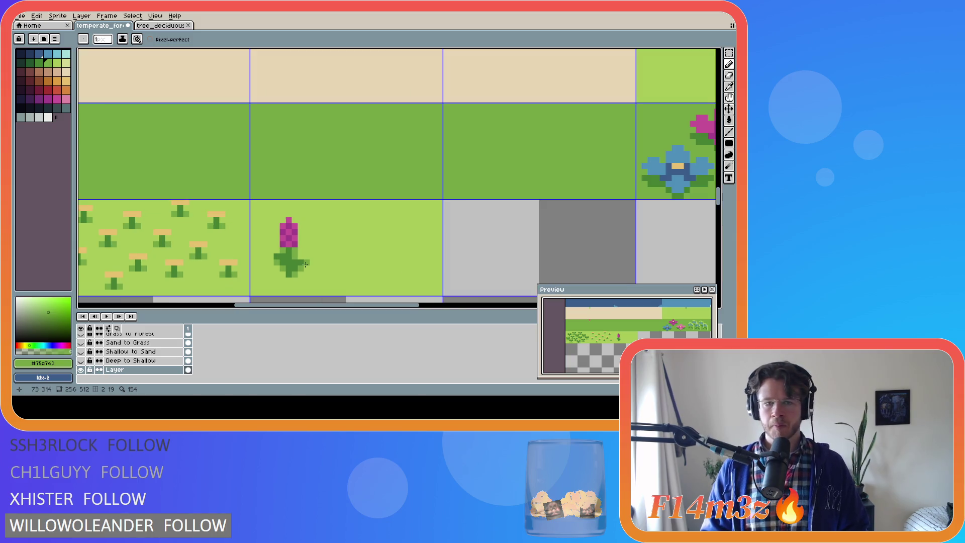
Step: Undo the last pencil mark and sample the light grass green again
scroll(305, 265, down, 1)
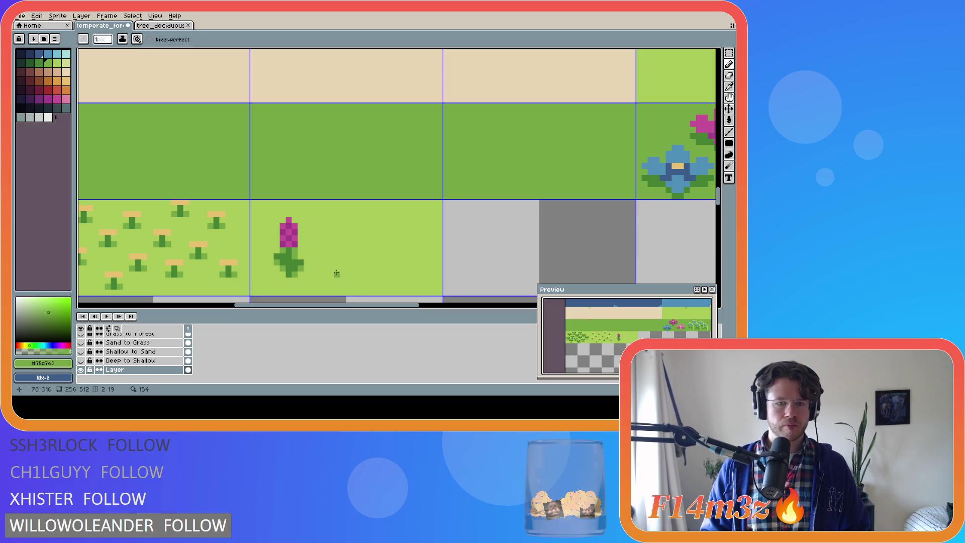
key(ctrl+z)
key(ctrl+z)
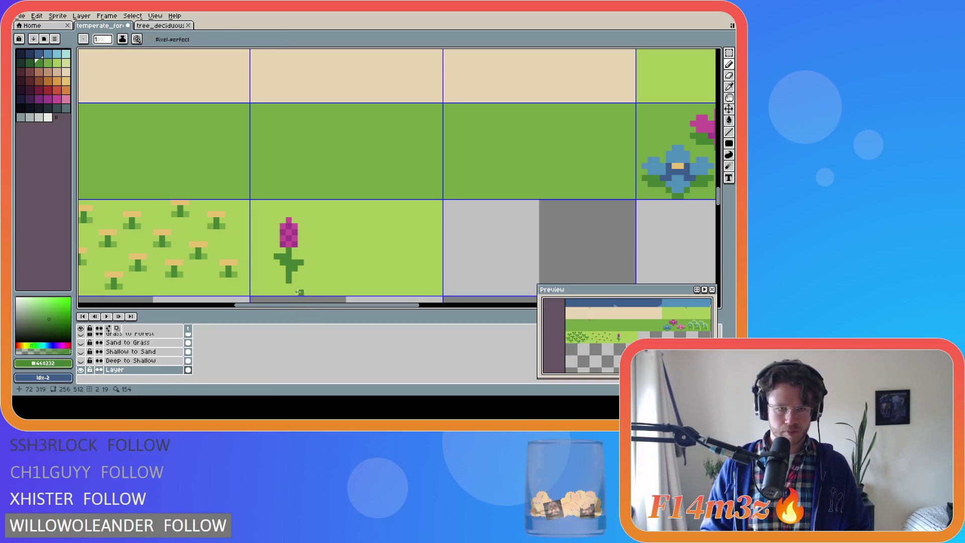
key(alt)
alt+click(201, 256)
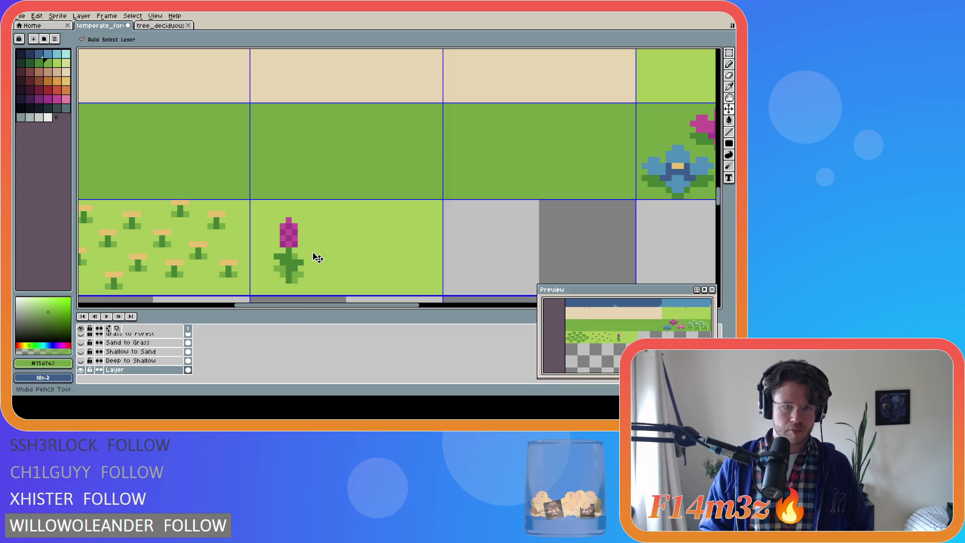
Step: Raise the 3x5 magenta flower head one pixel and fill the gap below with stem green #468232
key(m)
mouse_move(278, 216)
mouse_down()
mouse_move(299, 248)
mouse_move(294, 241)
mouse_up()
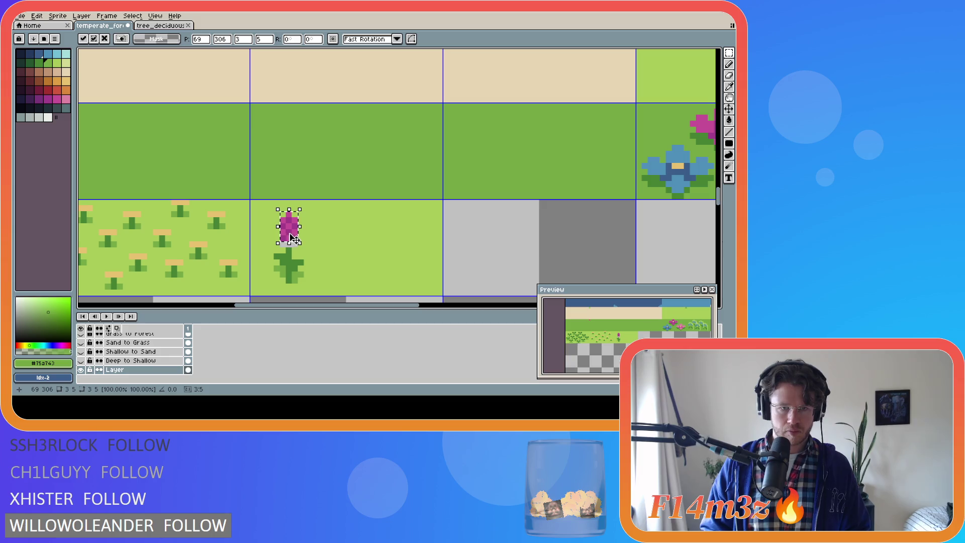
click(329, 232)
key(g)
alt+click(327, 237)
alt+click(289, 254)
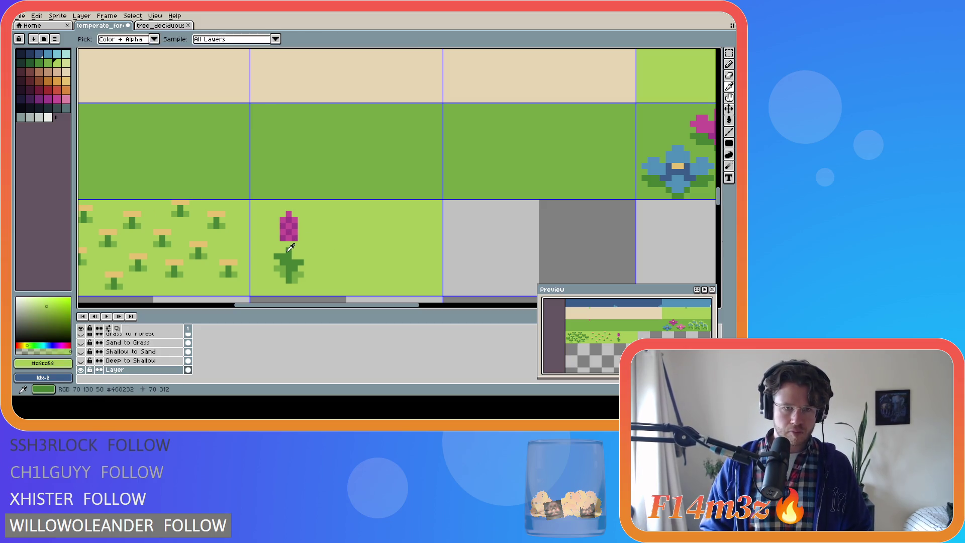
click(289, 245)
alt+click(295, 255)
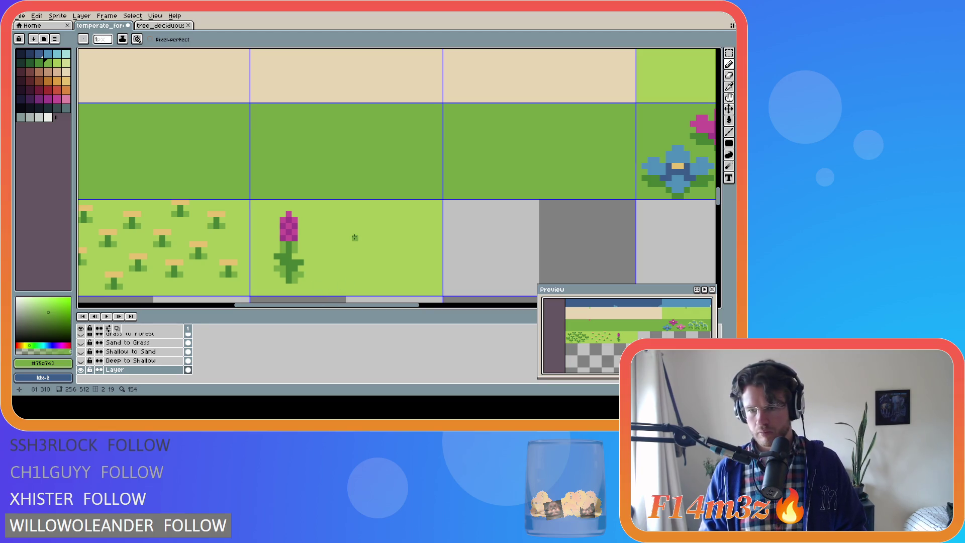
scroll(317, 274, down, 4)
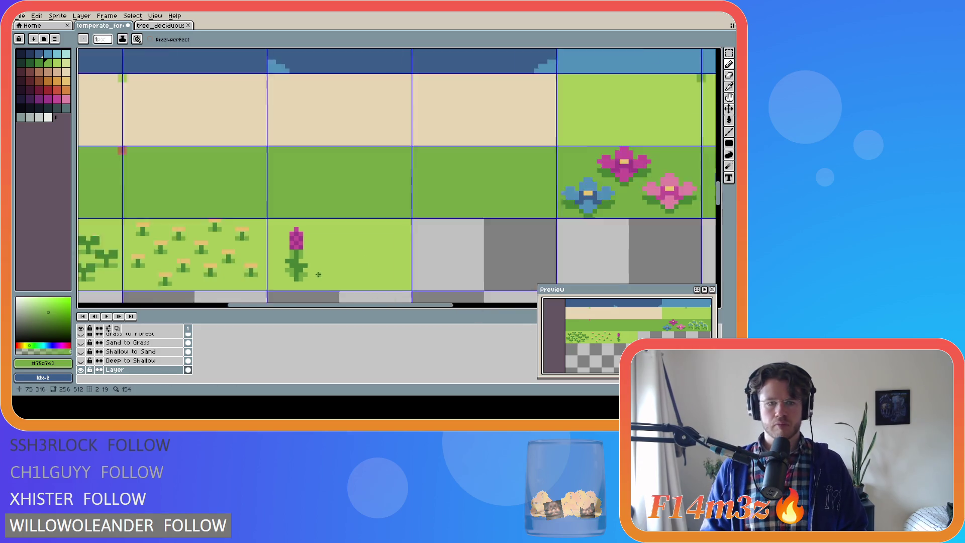
Step: Undo the flower head edits, lowering it back, and discard a trial stem pixel
scroll(317, 274, down, 2)
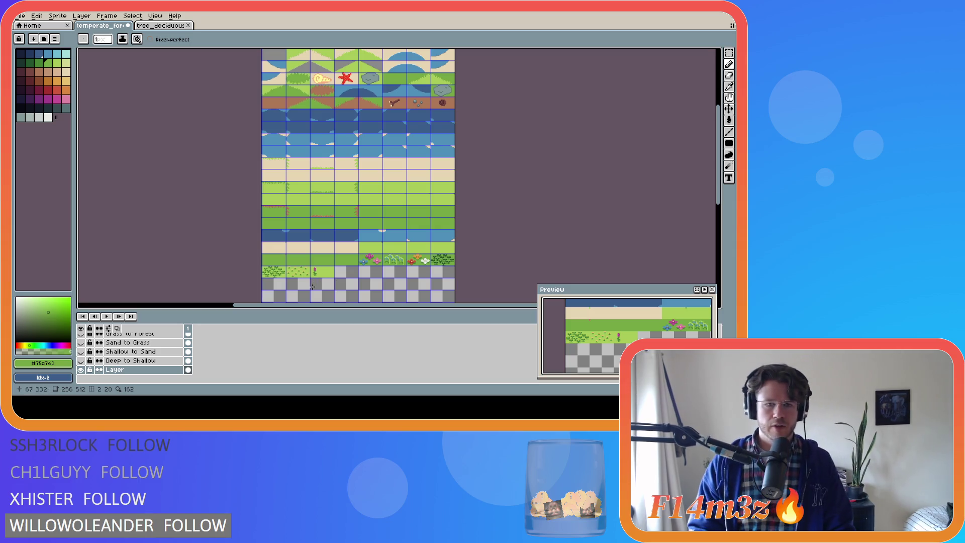
scroll(314, 274, up, 4)
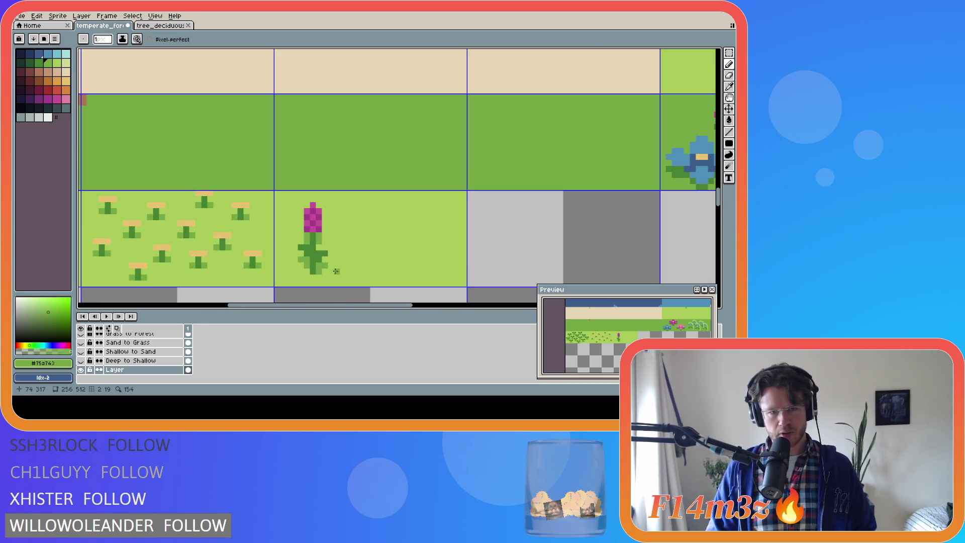
key(v)
key(ctrl+z)
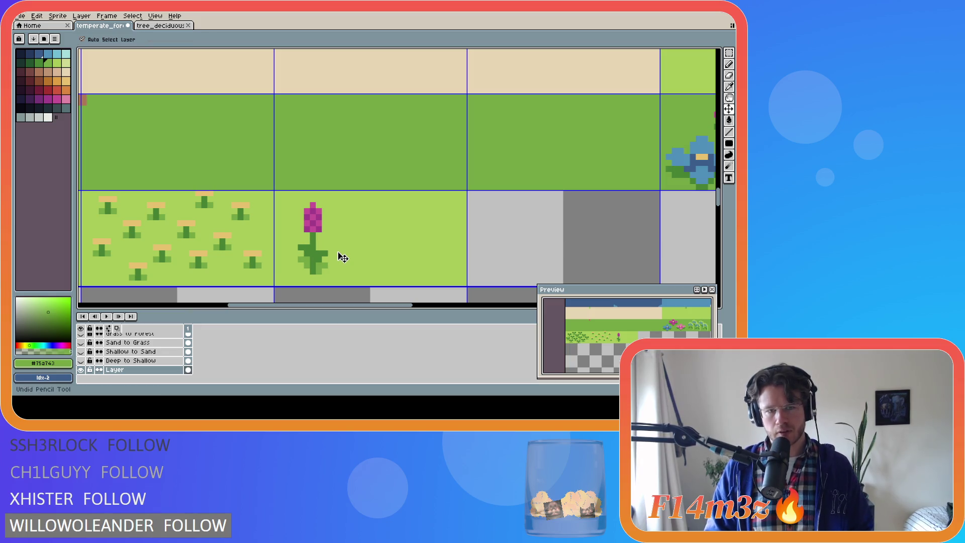
key(b)
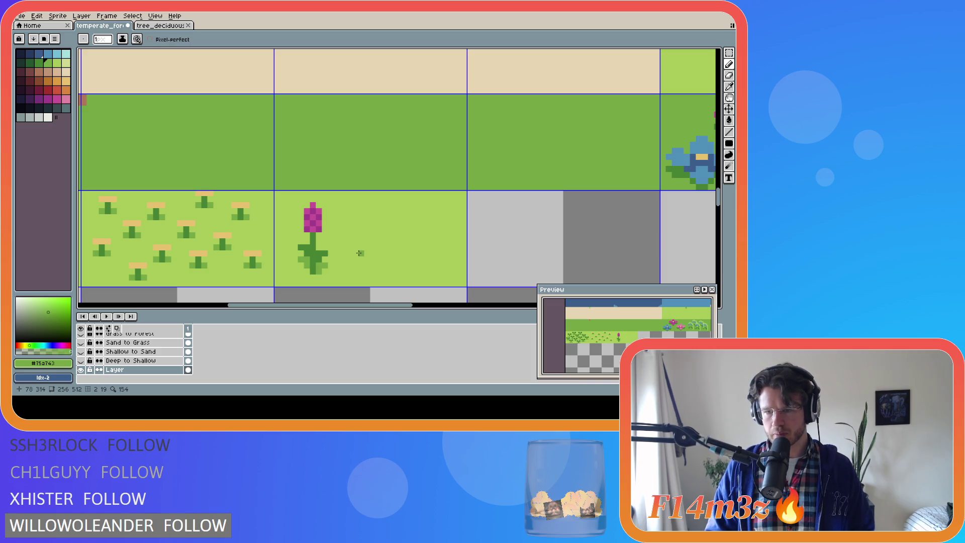
key(v)
key(ctrl+z)
key(ctrl+z)
key(b)
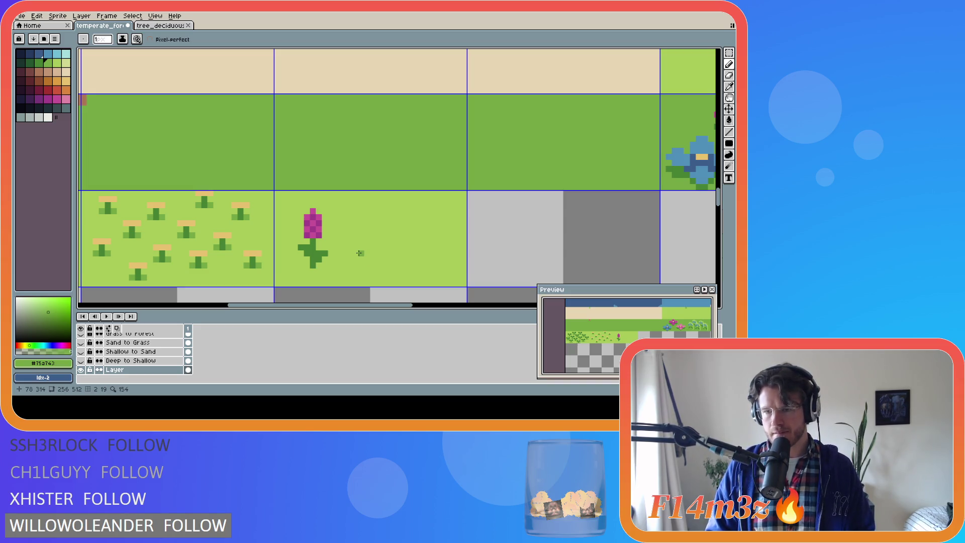
alt+click(313, 251)
click(313, 271)
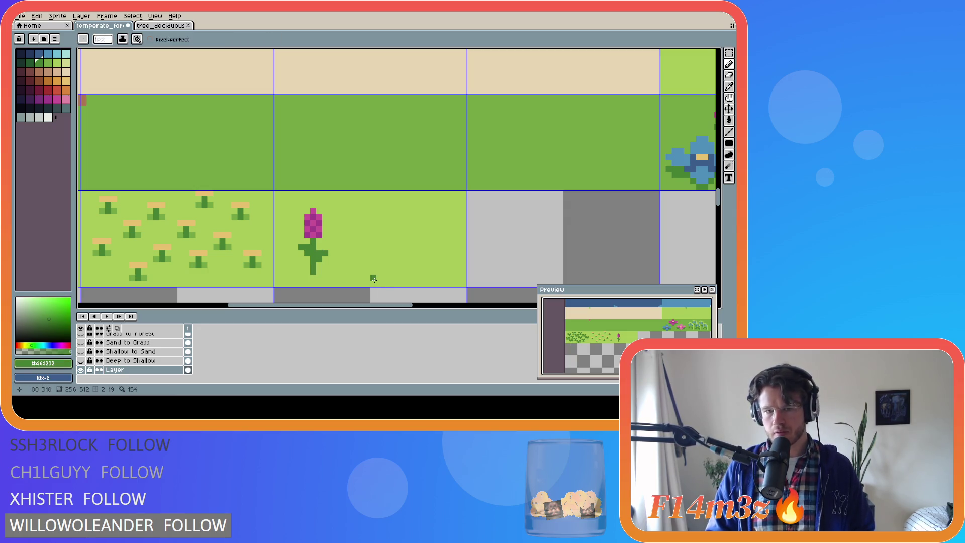
key(ctrl+z)
Step: Raise the magenta flower head one pixel and deselect
key(m)
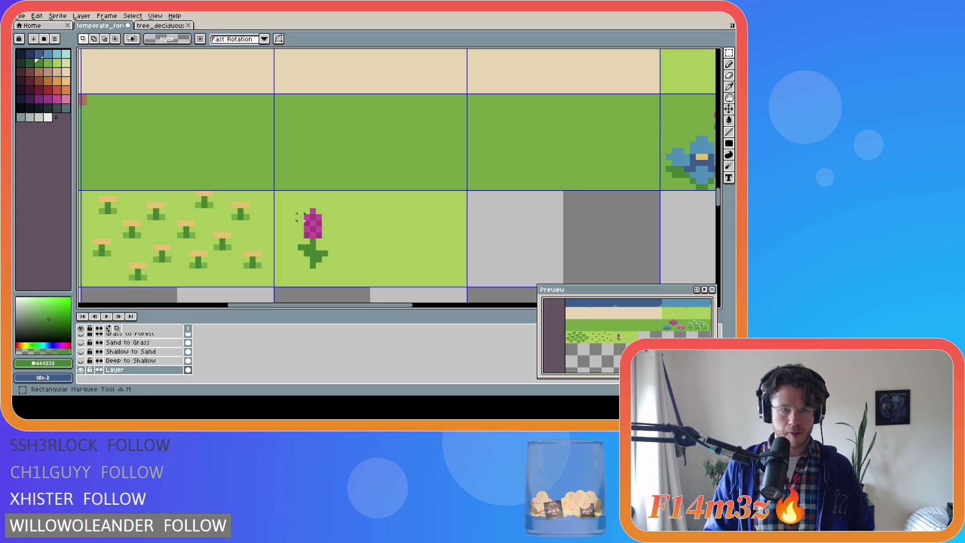
drag(301, 206, 324, 240)
key(Up)
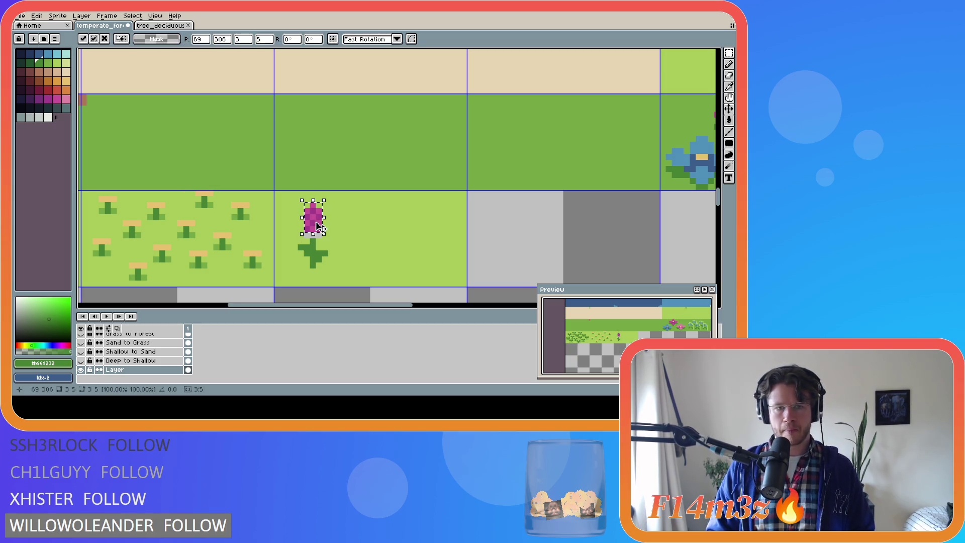
alt+click(342, 242)
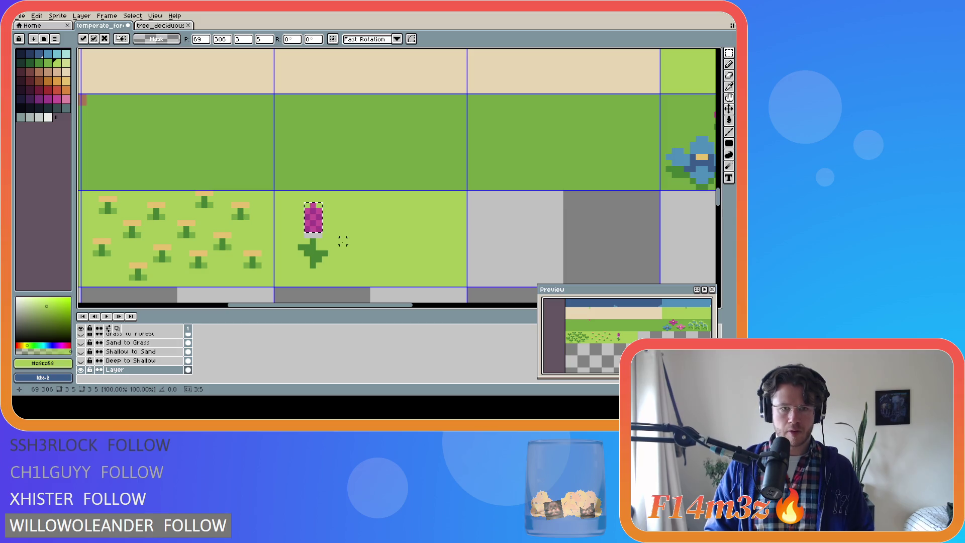
key(ctrl+d)
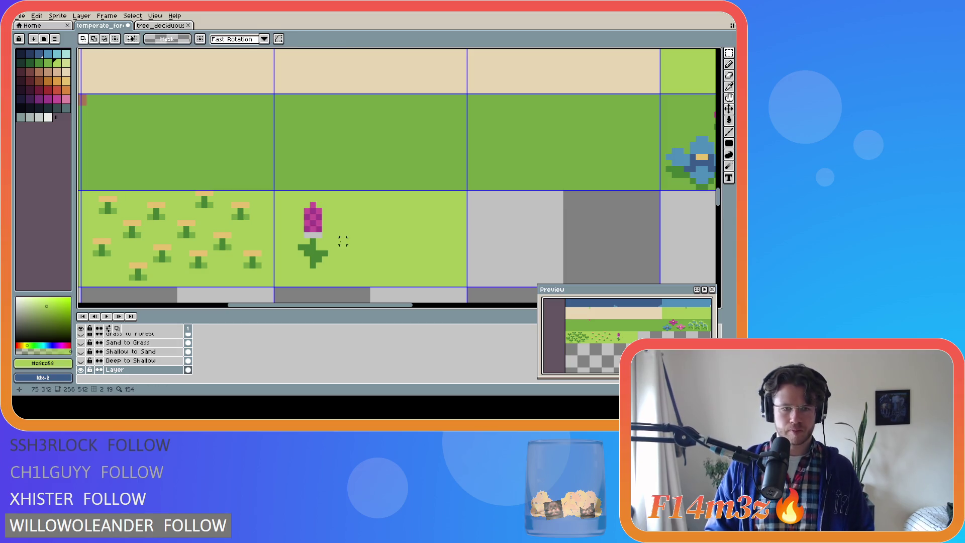
Step: Extend the stem downward in dark green and add a lighter green leaf pixel at its base
key(g)
key(b)
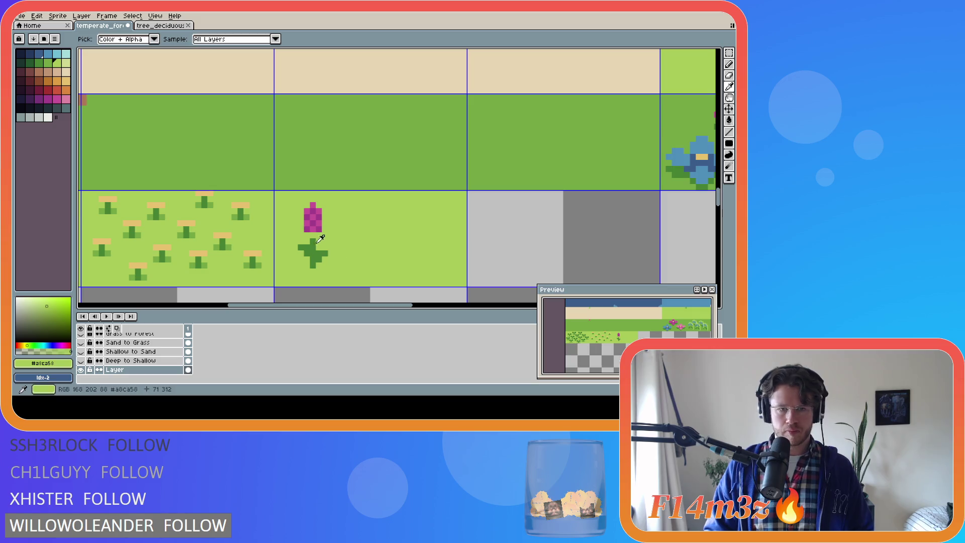
alt+click(312, 236)
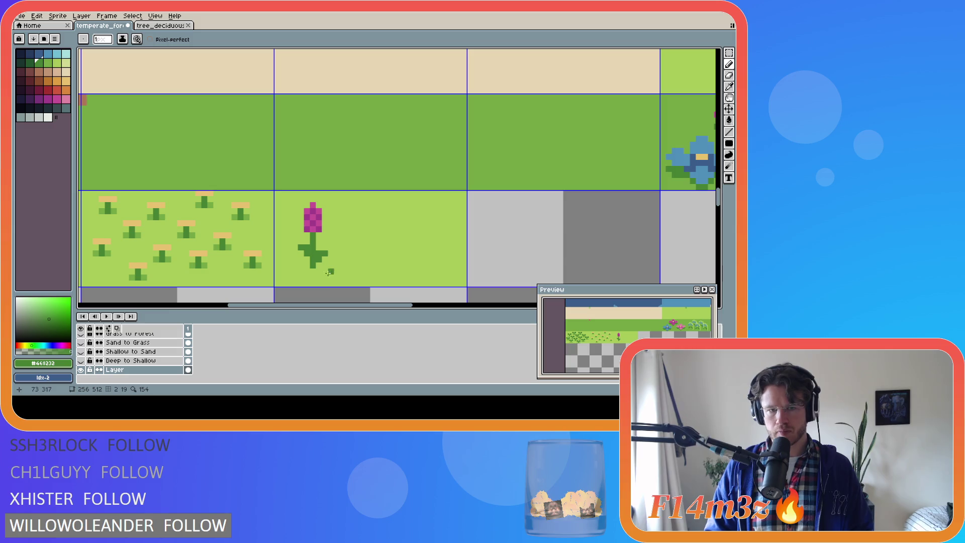
click(312, 272)
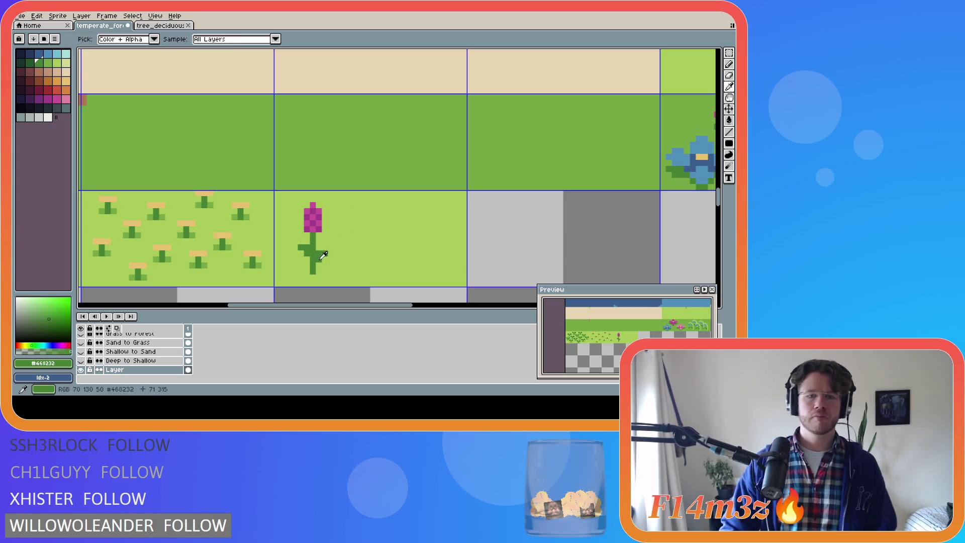
key(])
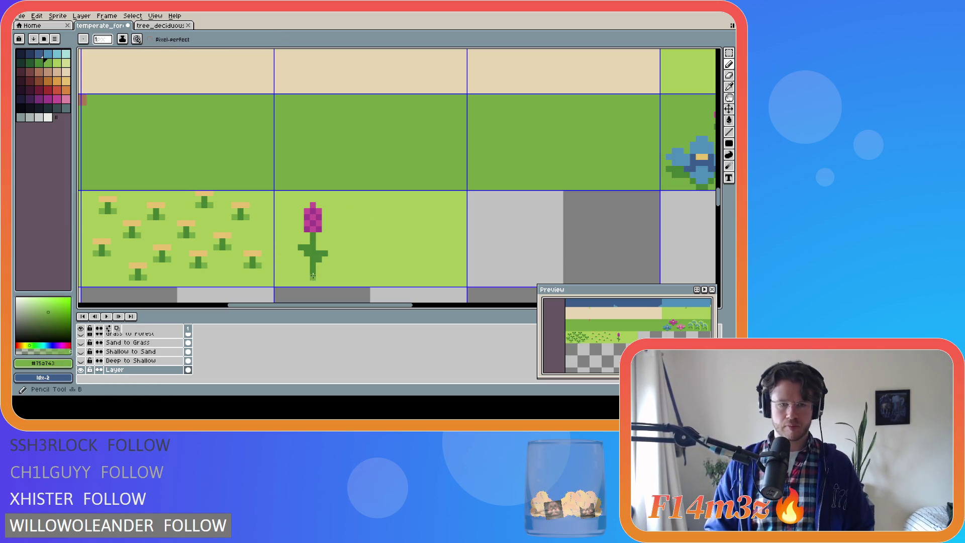
click(320, 269)
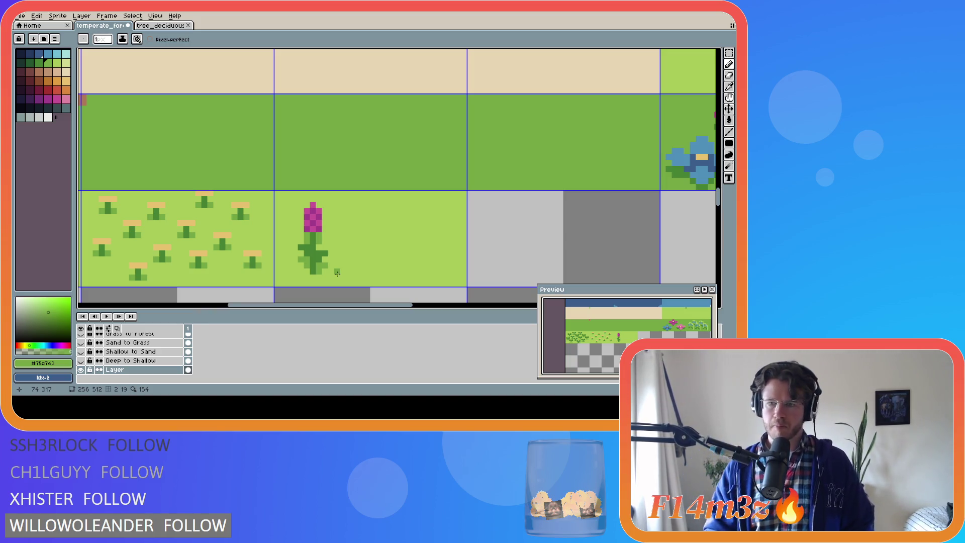
Step: Paint the flower head solid magenta, undo a trial darker-magenta bottom row, and save temperate_forest.ase
alt+click(318, 221)
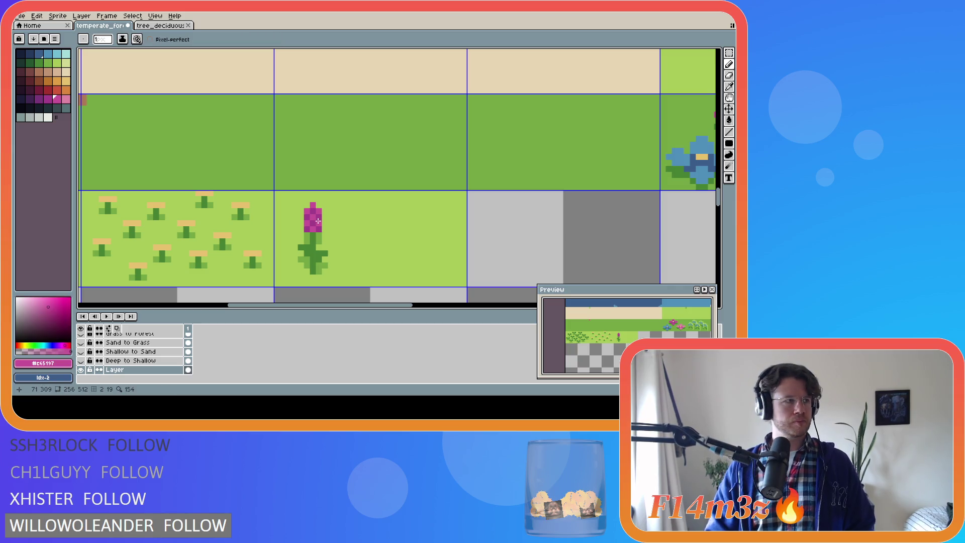
mouse_move(318, 221)
mouse_down()
mouse_move(307, 211)
mouse_move(312, 223)
mouse_up()
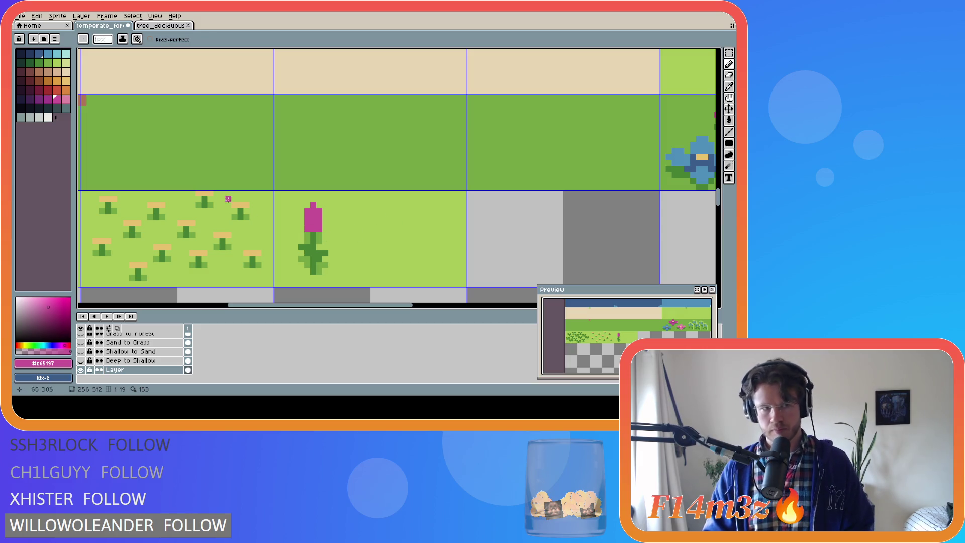
click(47, 99)
drag(305, 229, 321, 229)
key(ctrl+z)
key(ctrl+z)
key(ctrl+s)
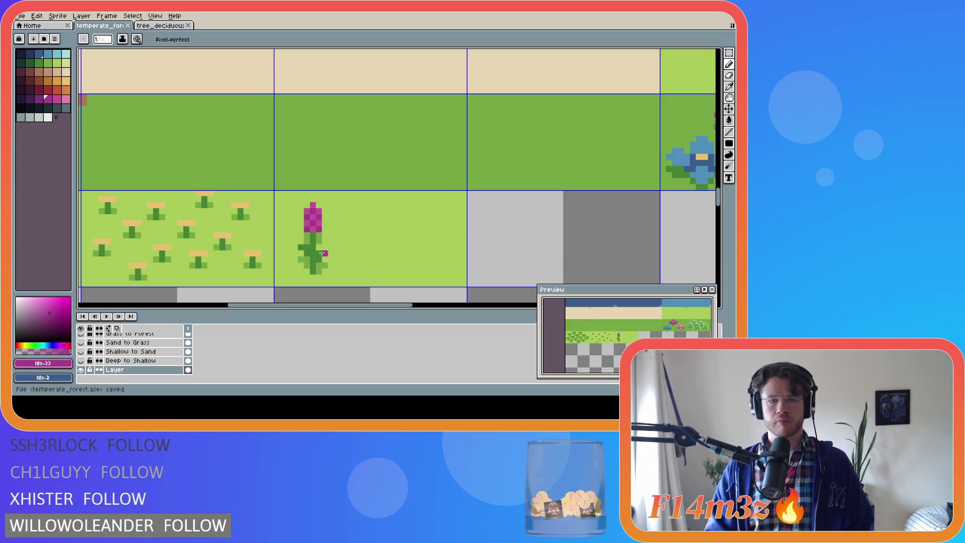
Step: Try adding magenta pixels beside the flower head, then undo them
key(alt)
alt+click(309, 219)
mouse_move(301, 216)
mouse_down()
mouse_move(301, 230)
mouse_move(324, 226)
mouse_up()
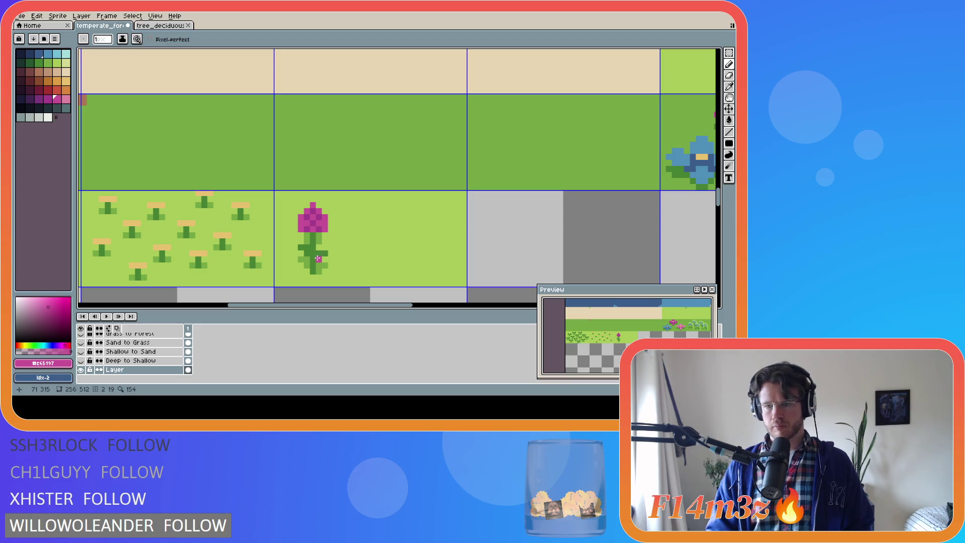
key(ctrl+z)
key(ctrl+z)
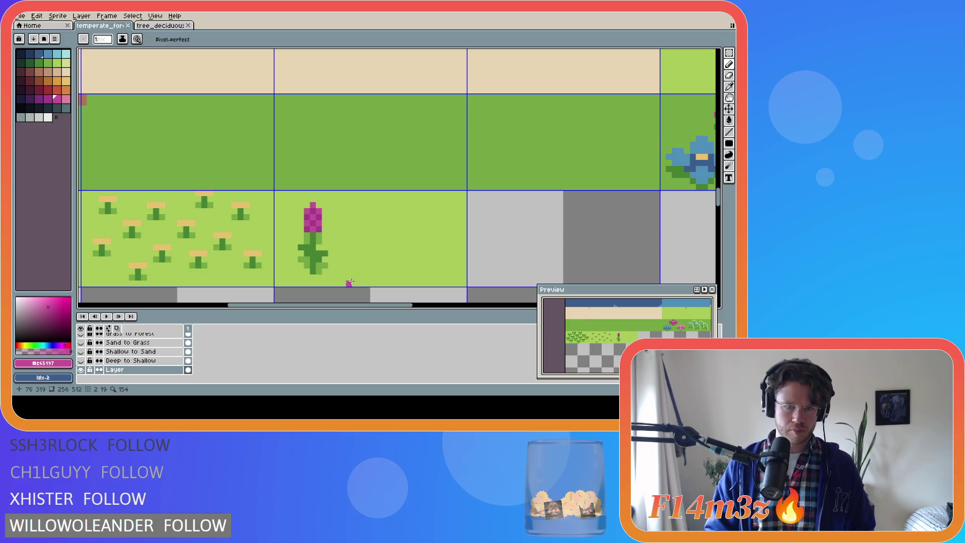
Step: Duplicate the pink flower twice to the right to make a row of three lupines
key(m)
drag(295, 200, 330, 276)
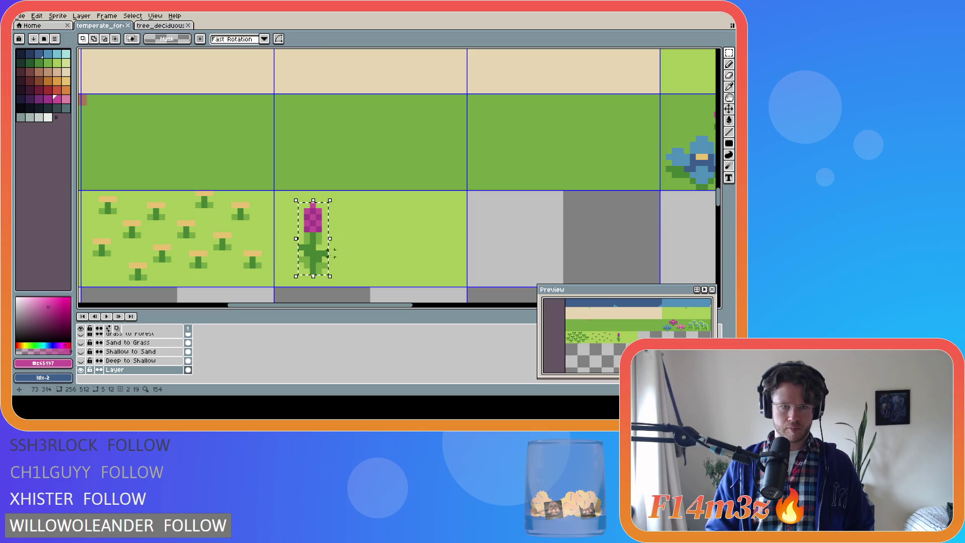
key(Left)
key(Left)
key(Left)
key(Down)
key(Down)
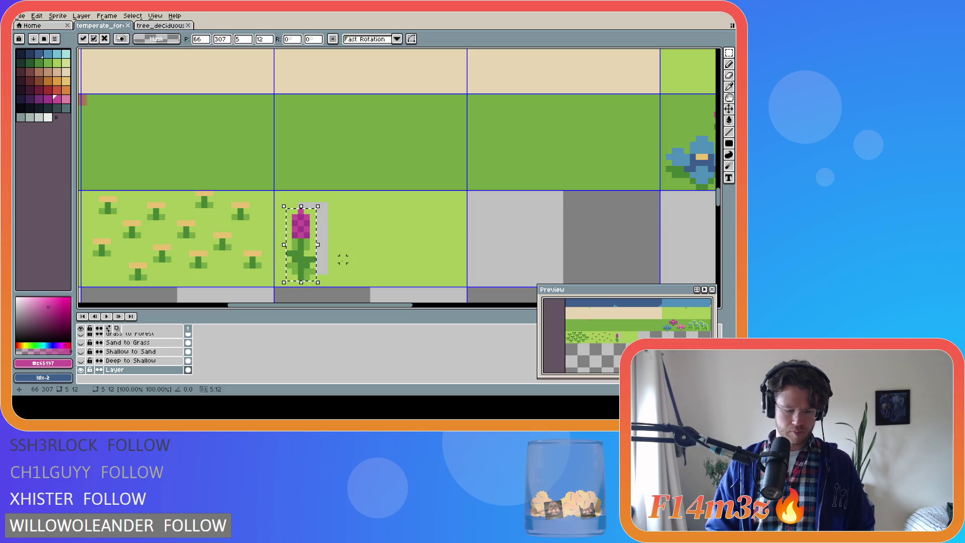
ctrl+drag(308, 245, 356, 228)
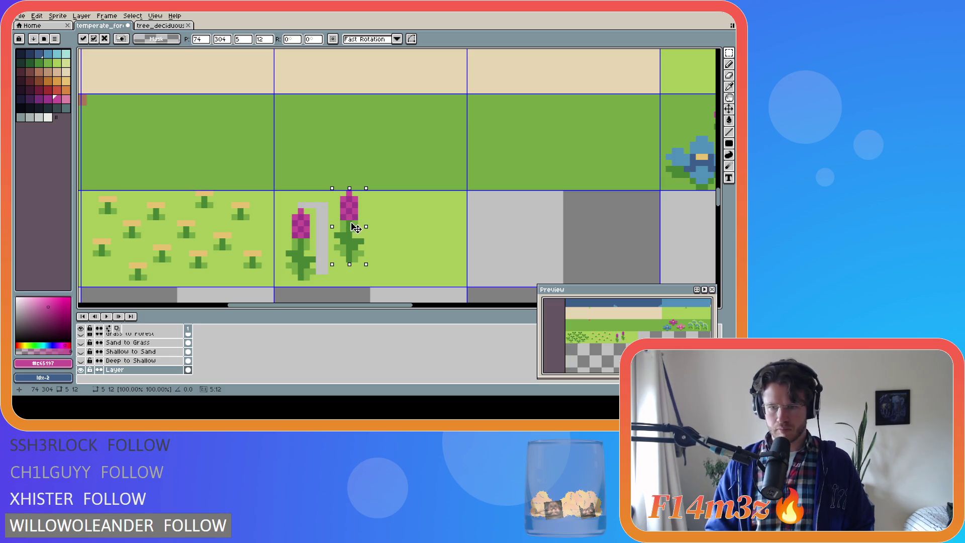
ctrl+drag(356, 227, 425, 242)
Step: Nudge the middle flower right and fill the empty gaps with light grass green
mouse_move(285, 208)
mouse_down()
mouse_move(315, 272)
mouse_move(302, 257)
mouse_up()
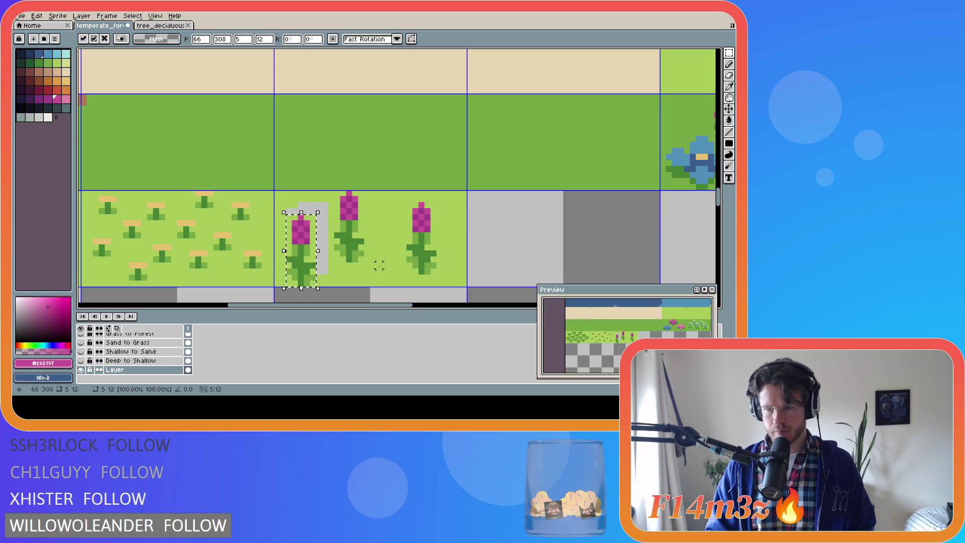
drag(333, 260, 360, 188)
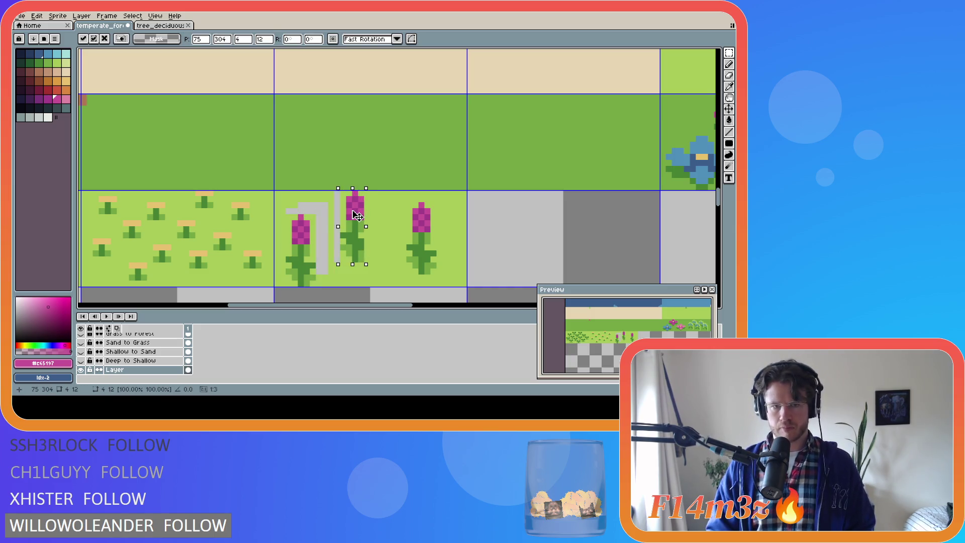
mouse_move(373, 265)
mouse_down()
mouse_move(362, 226)
mouse_move(372, 248)
mouse_up()
key(i)
click(379, 280)
key(g)
click(323, 253)
click(336, 217)
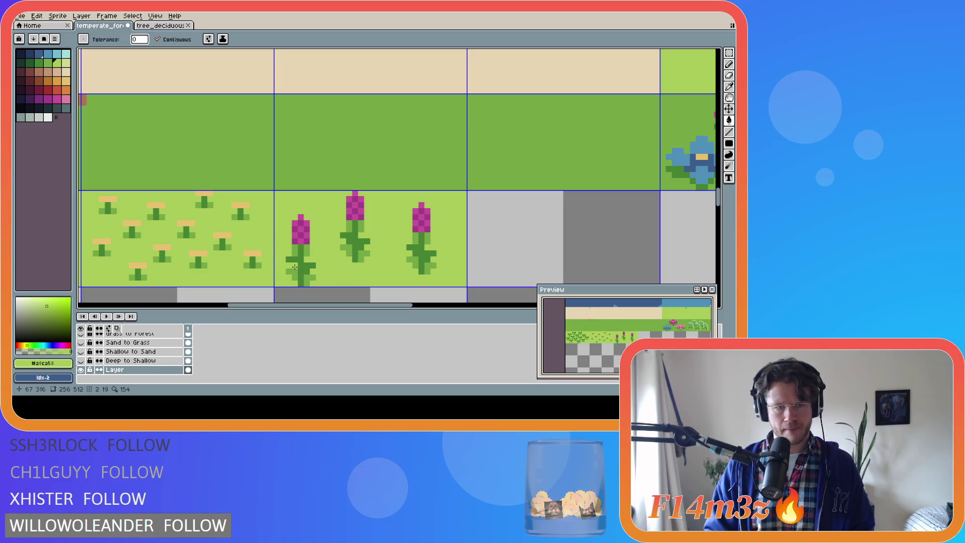
Step: Shift all three flowers one pixel right and clear the selection
key(m)
drag(270, 254, 289, 265)
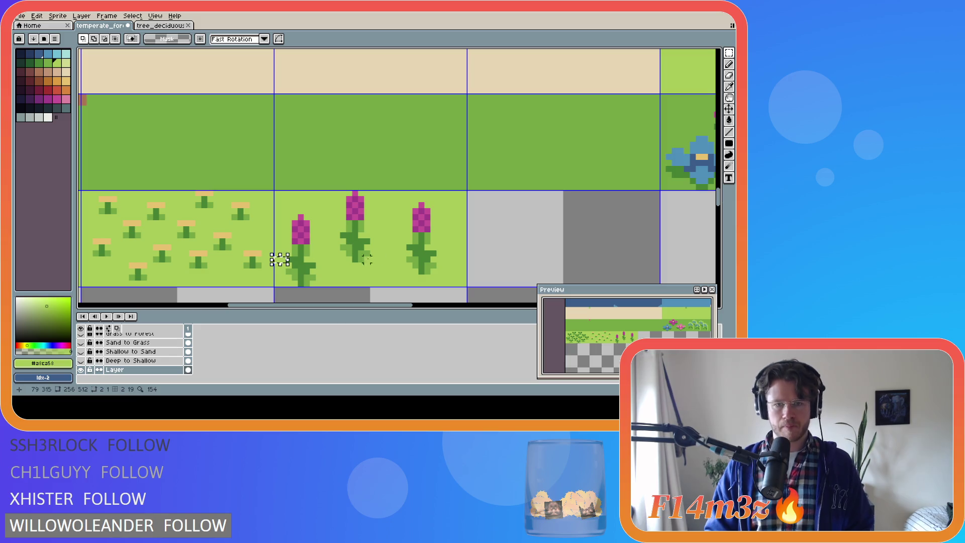
drag(435, 248, 469, 258)
mouse_move(286, 191)
mouse_down()
mouse_move(323, 251)
mouse_move(430, 280)
mouse_up()
key(Right)
key(ctrl+d)
key(i)
key(g)
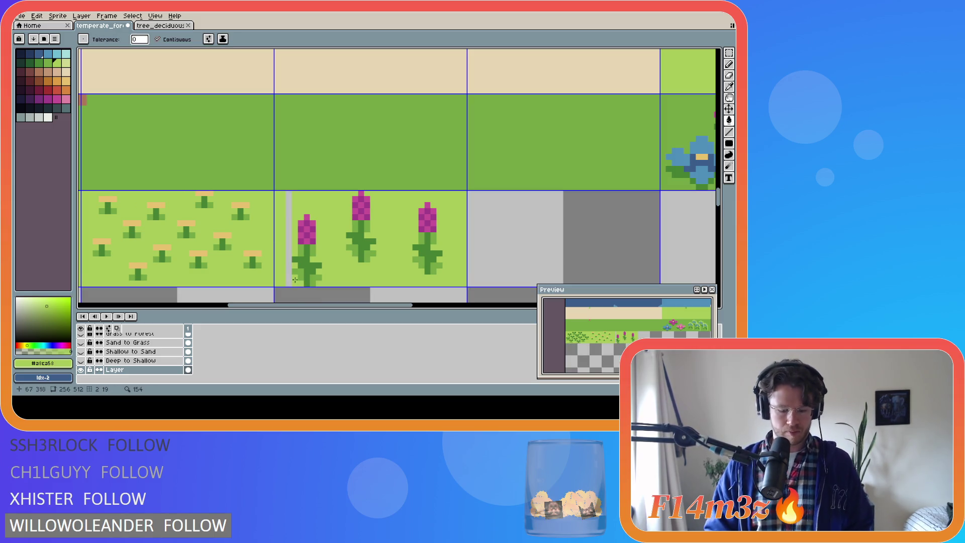
key(l)
drag(286, 196, 285, 193)
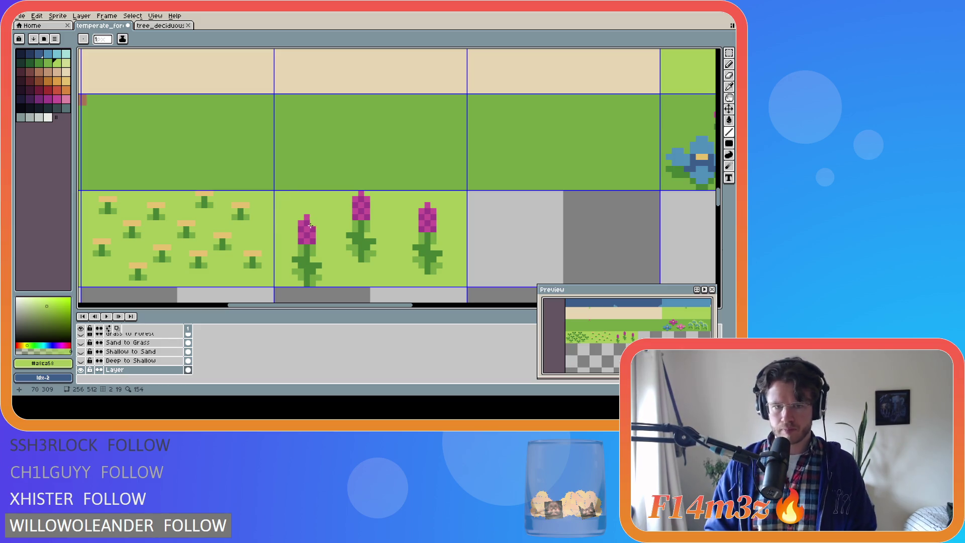
Step: Reposition the right flower, raise the middle one, and fill the exposed strips green
key(m)
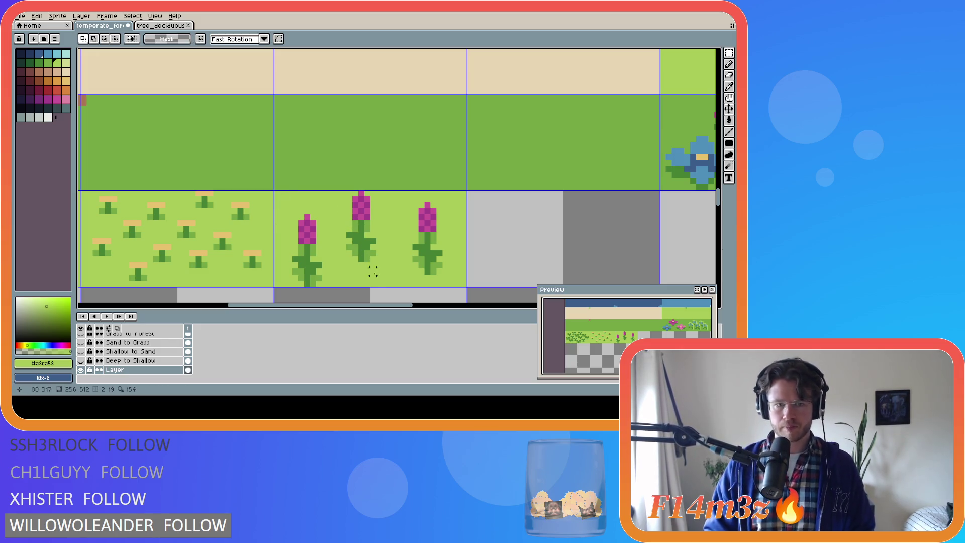
click(446, 253)
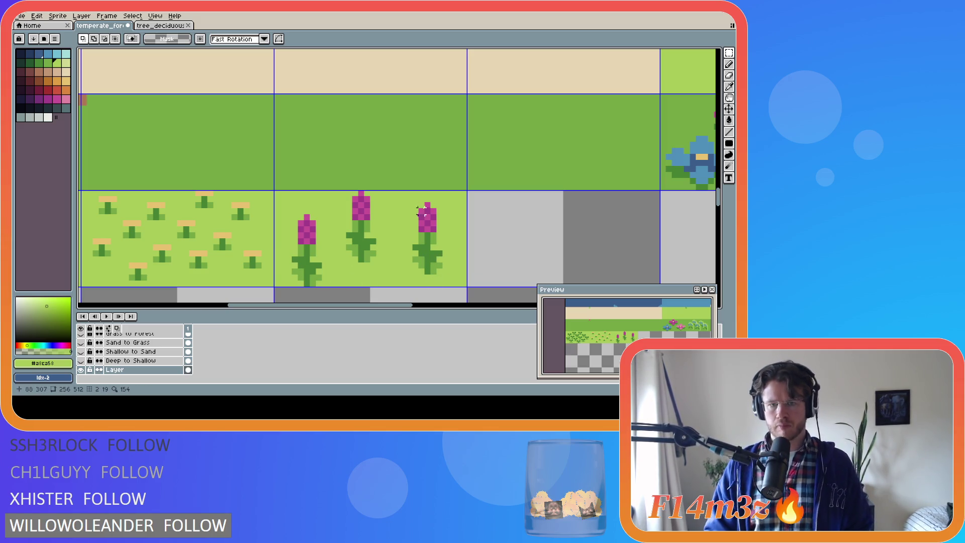
mouse_move(410, 200)
mouse_down()
mouse_move(450, 278)
mouse_move(440, 253)
mouse_up()
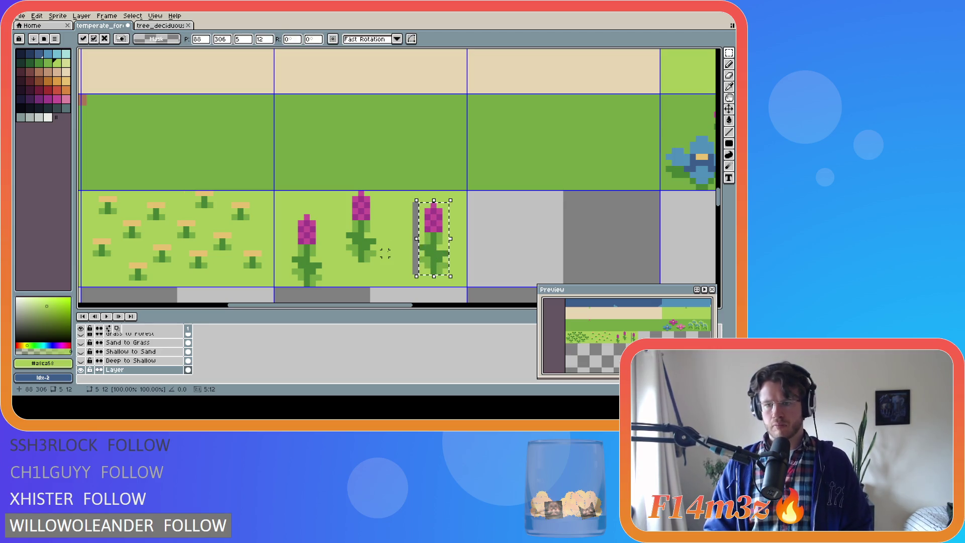
click(365, 222)
mouse_move(367, 227)
mouse_down()
mouse_move(355, 188)
mouse_move(372, 240)
mouse_up()
key(g)
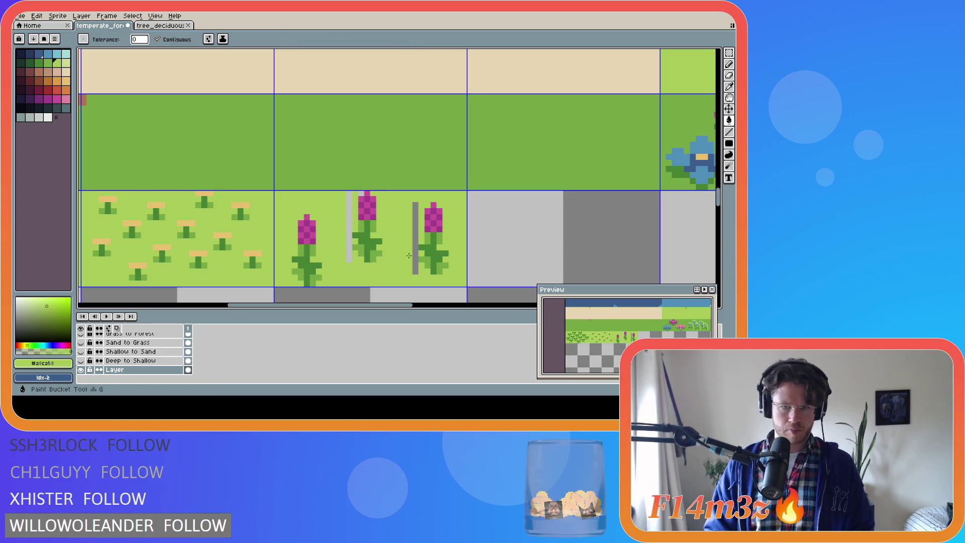
click(415, 254)
click(349, 230)
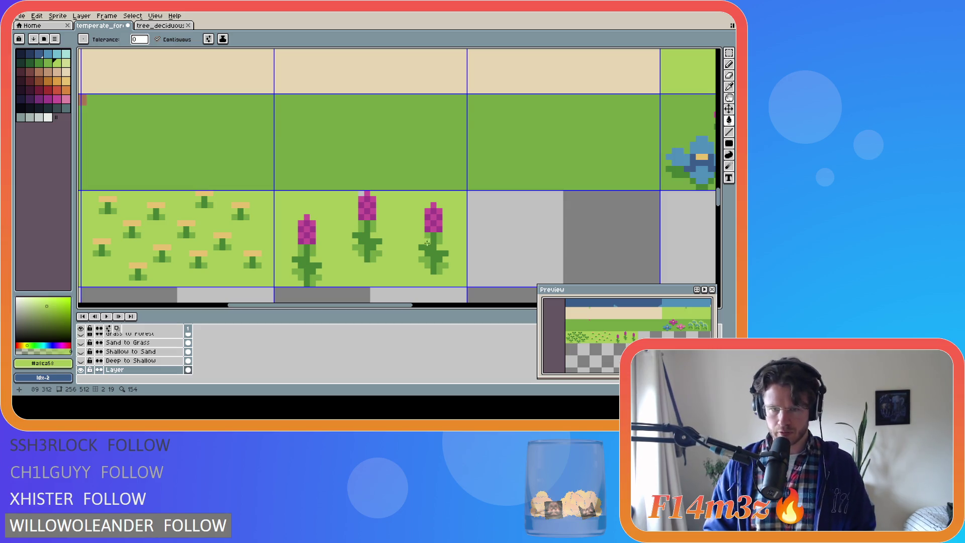
Step: Move the right flower down a pixel, fill the row above it green, then move it back up
key(m)
mouse_move(417, 200)
mouse_down()
mouse_move(442, 233)
mouse_move(449, 279)
mouse_move(437, 252)
mouse_up()
key(w)
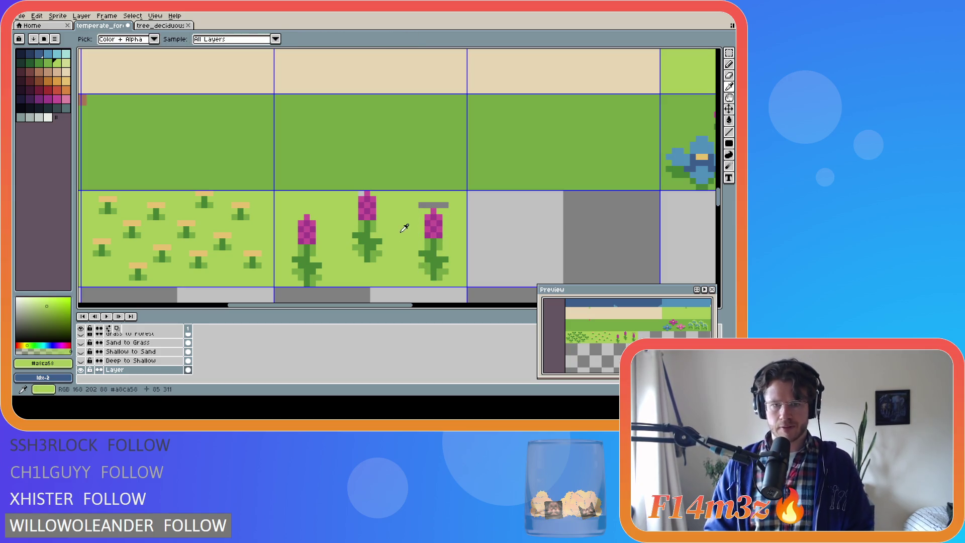
click(427, 205)
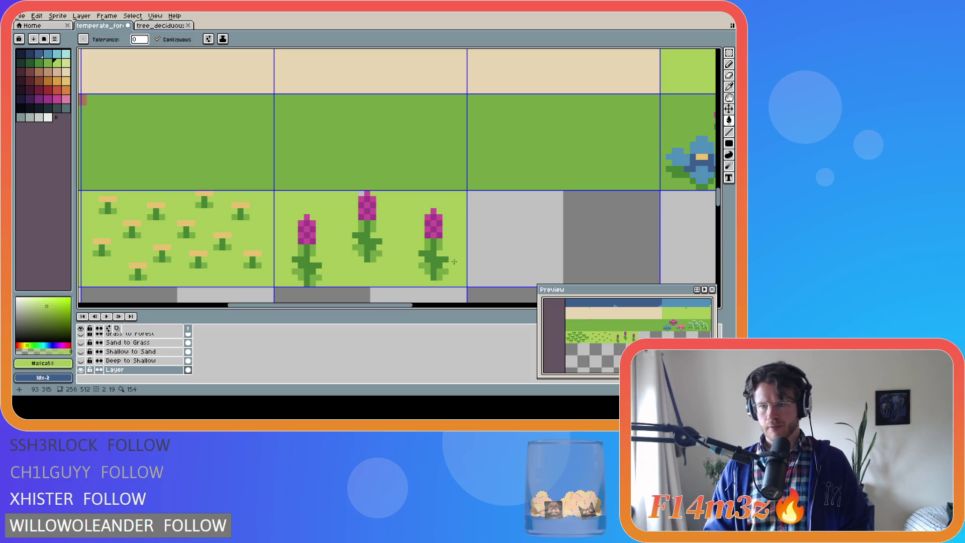
key(v)
drag(436, 256, 435, 251)
key(w)
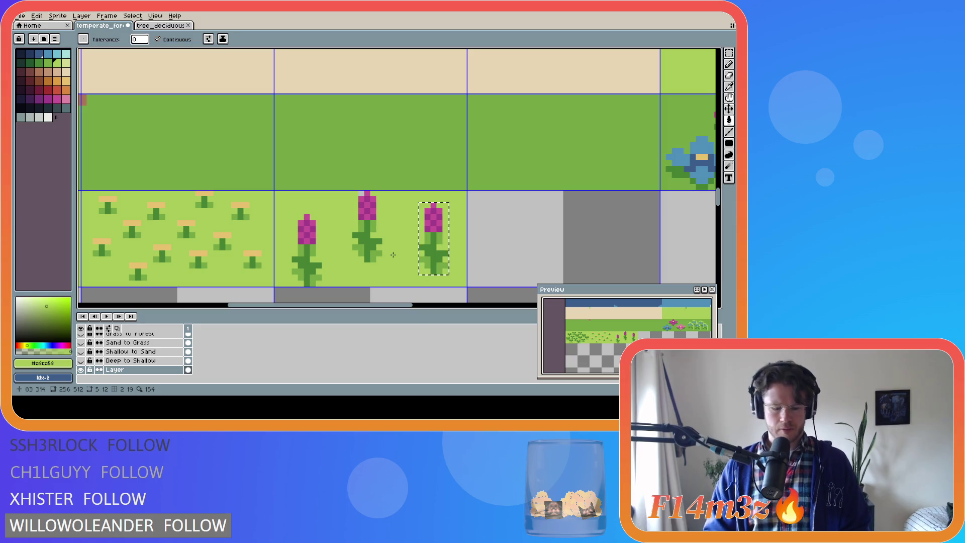
key(m)
key(ctrl+d)
Step: Inspect the middle lupine's stem leaves with trial selections, then select the left lupine
drag(348, 234, 315, 235)
key(ctrl+d)
drag(385, 241, 414, 242)
key(ctrl+d)
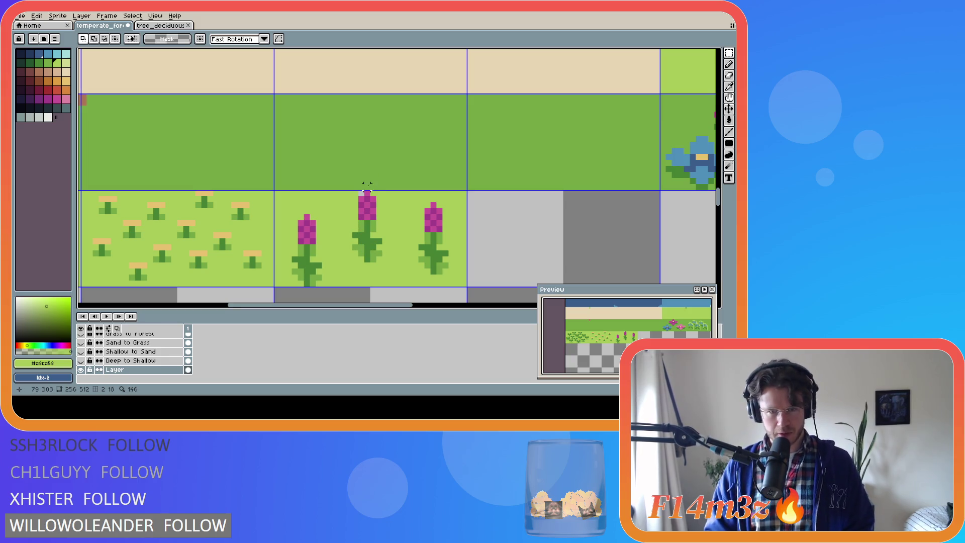
key(g)
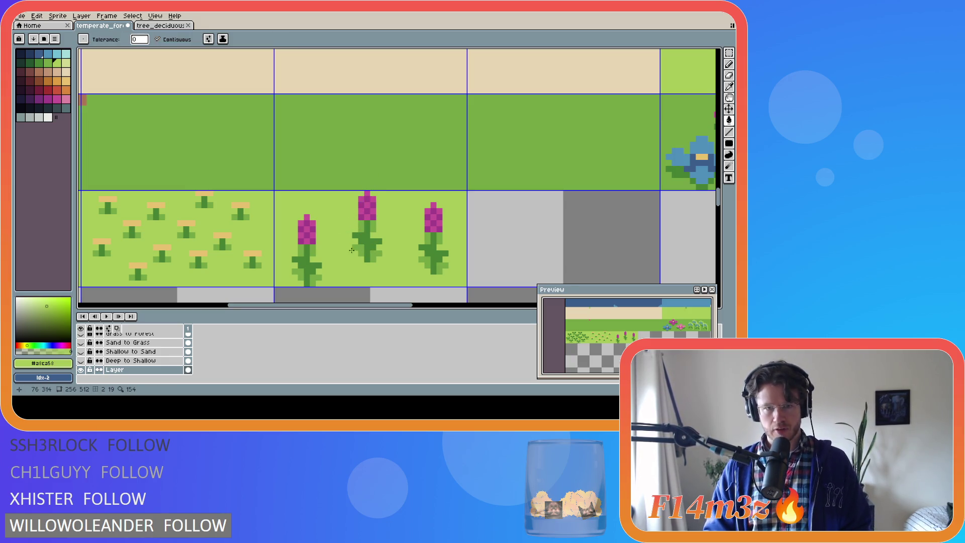
key(m)
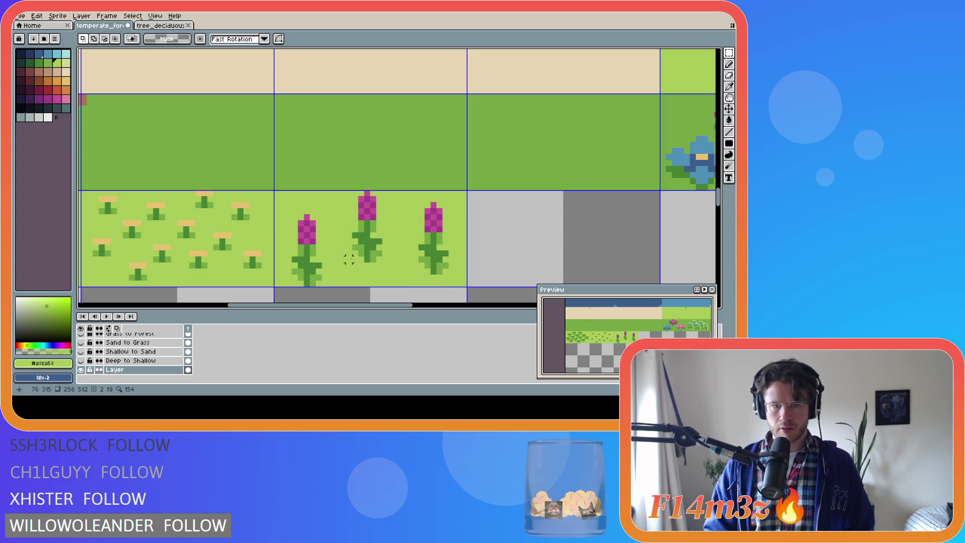
drag(351, 231, 384, 264)
key(ctrl+d)
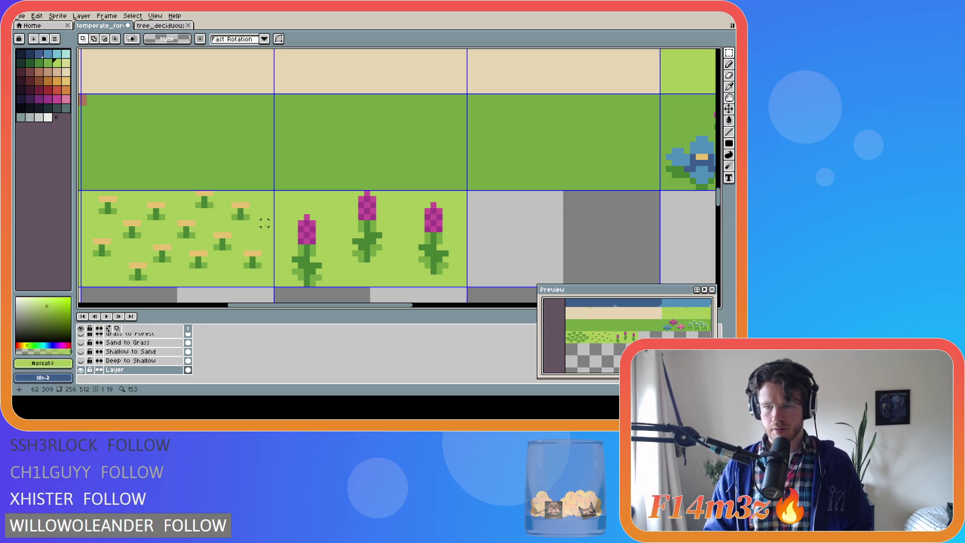
mouse_move(292, 215)
mouse_down()
mouse_move(323, 279)
mouse_move(312, 281)
mouse_up()
Step: Nudge the left lupine and pencil the grey strip and stray pixel beside it grass green
click(337, 272)
key(g)
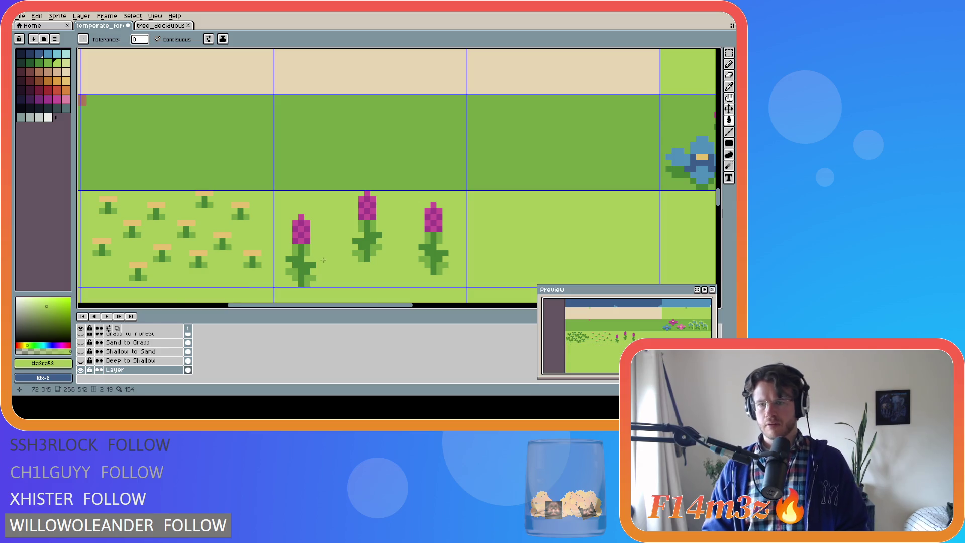
key(b)
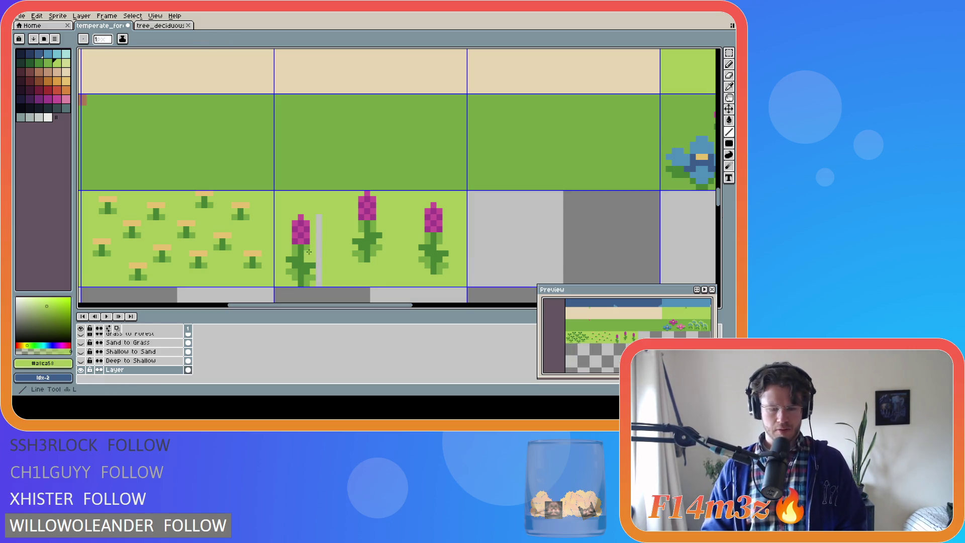
drag(318, 223, 320, 281)
click(319, 217)
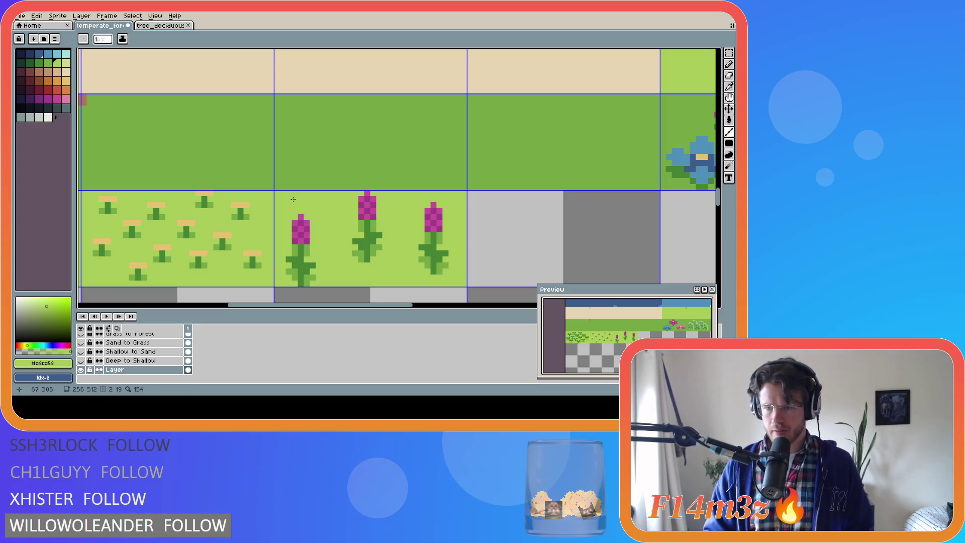
Step: Move the left lupine one pixel right, deselect it, and save temperate_forest.ase
drag(308, 210, 314, 210)
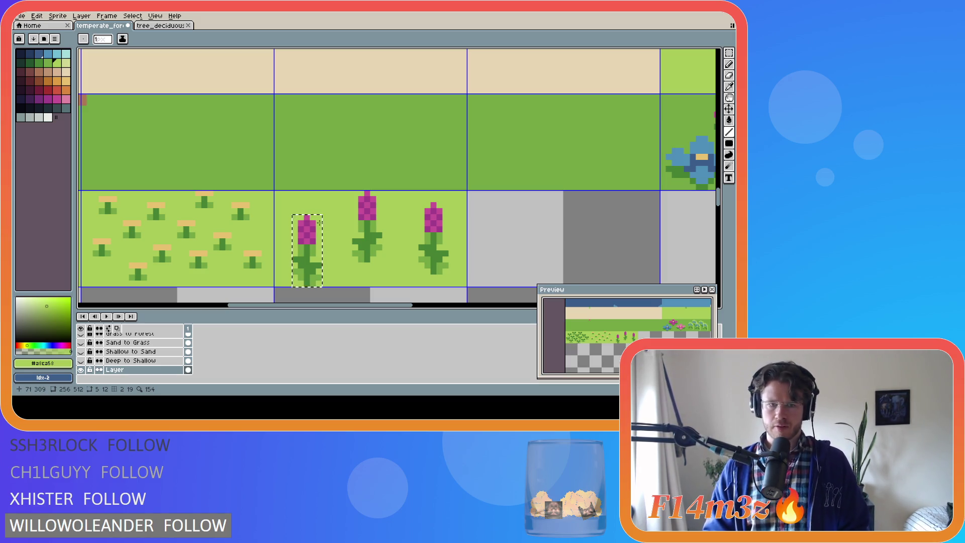
key(ctrl+d)
key(ctrl+s)
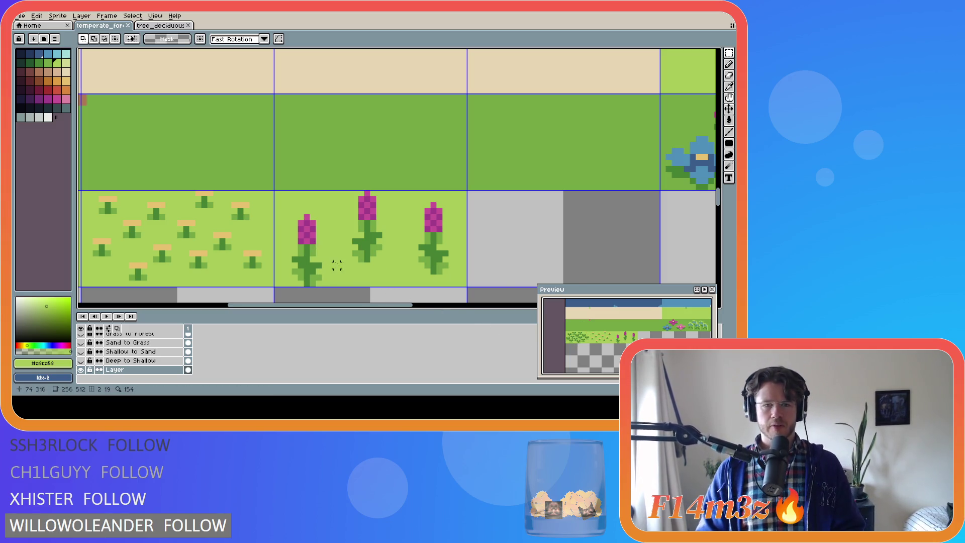
scroll(337, 265, down, 4)
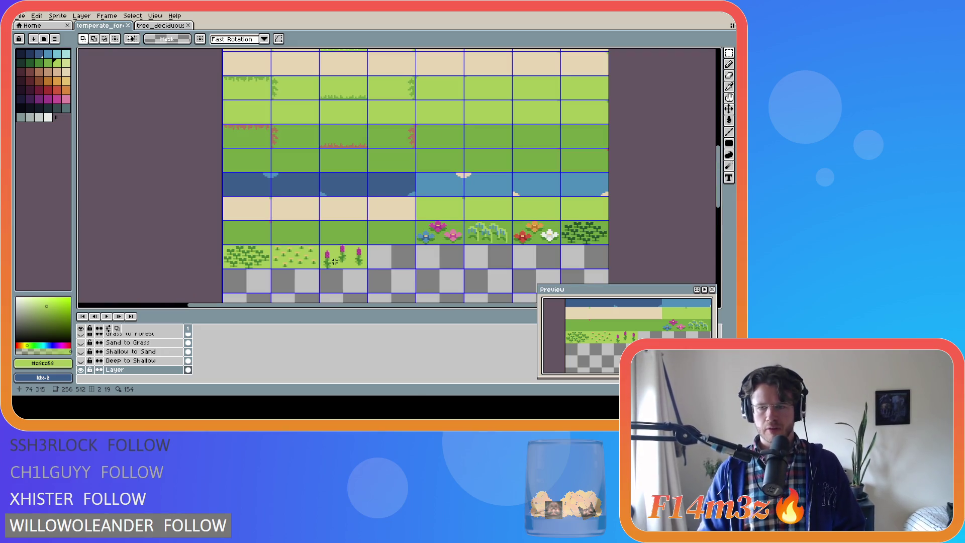
scroll(335, 261, down, 2)
key(ctrl+s)
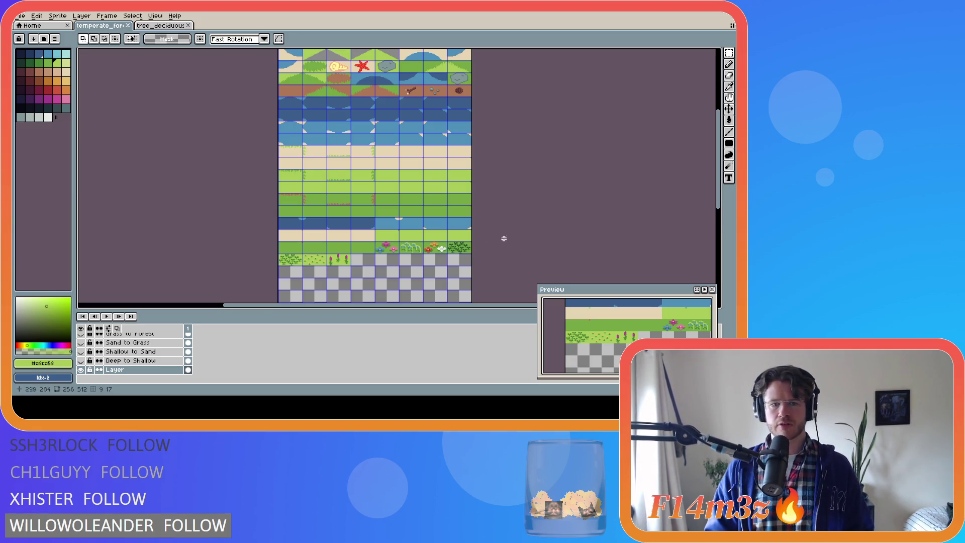
scroll(437, 275, up, 4)
key(b)
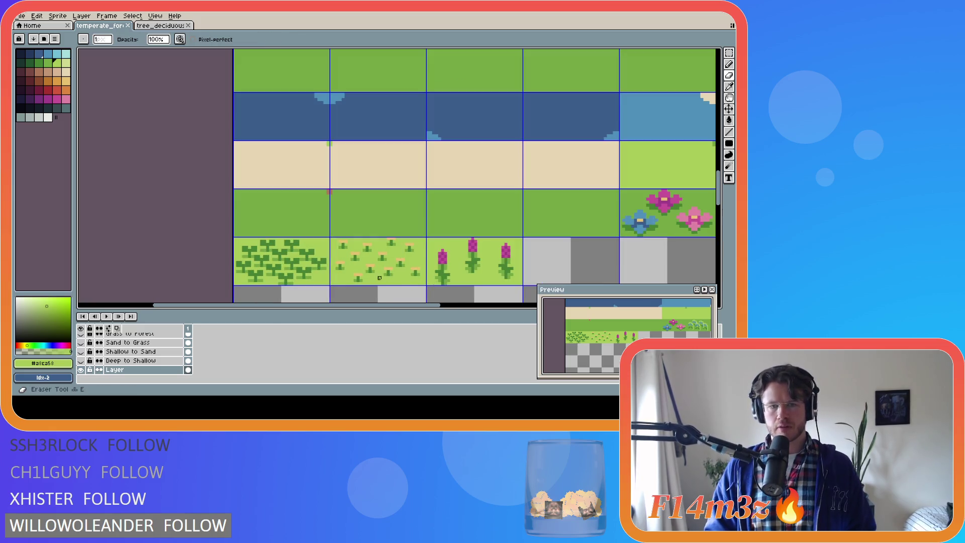
scroll(373, 265, down, 4)
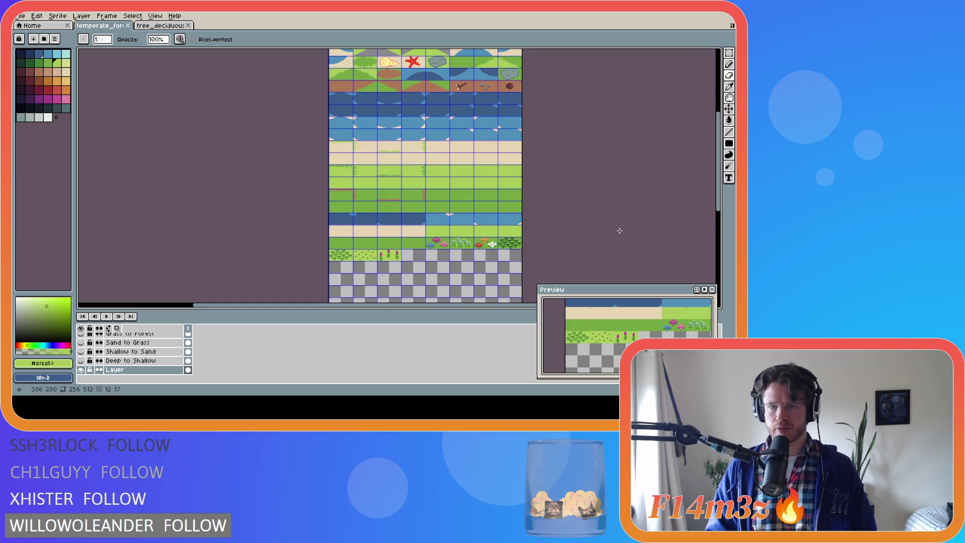
mouse_move(719, 206)
mouse_down()
mouse_move(718, 180)
mouse_move(721, 218)
mouse_move(719, 187)
mouse_up()
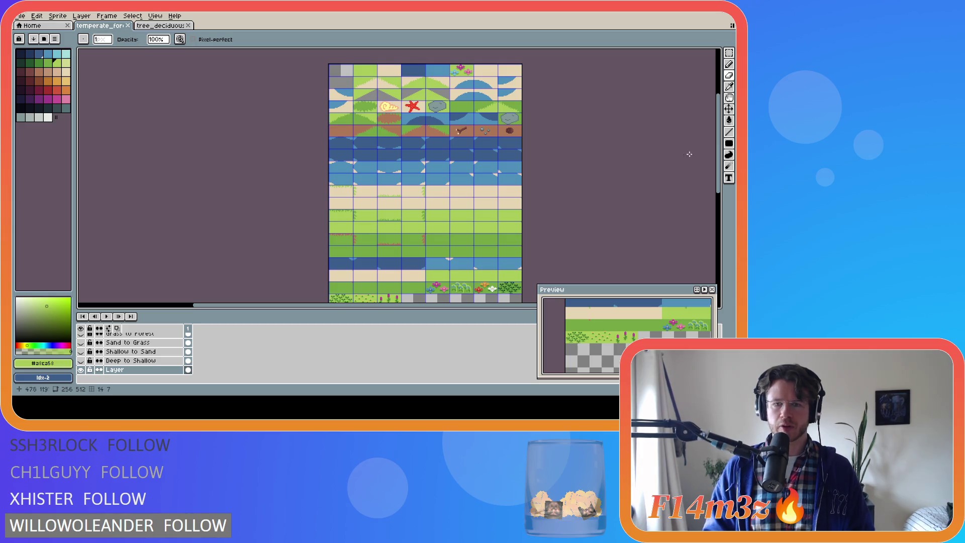
drag(719, 154, 722, 172)
scroll(629, 176, up, 3)
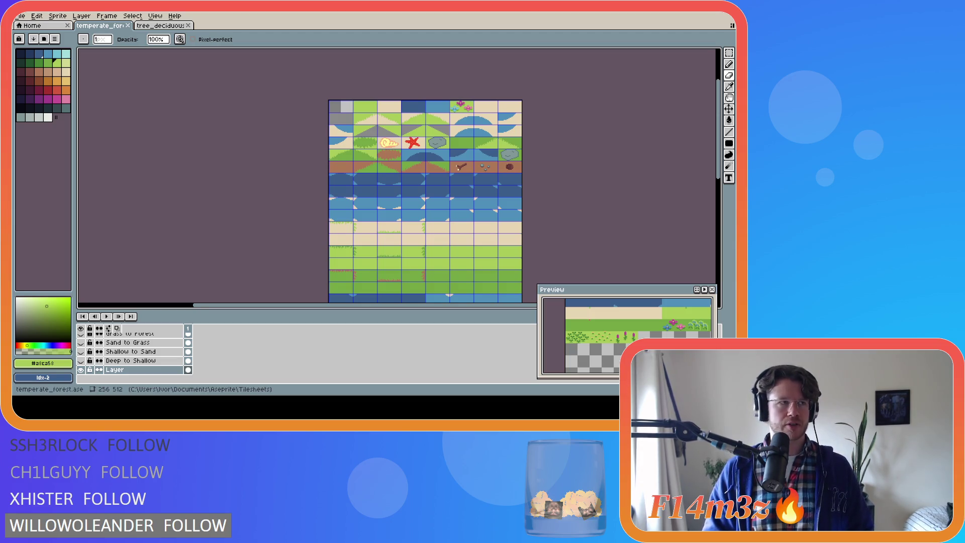
drag(719, 155, 727, 179)
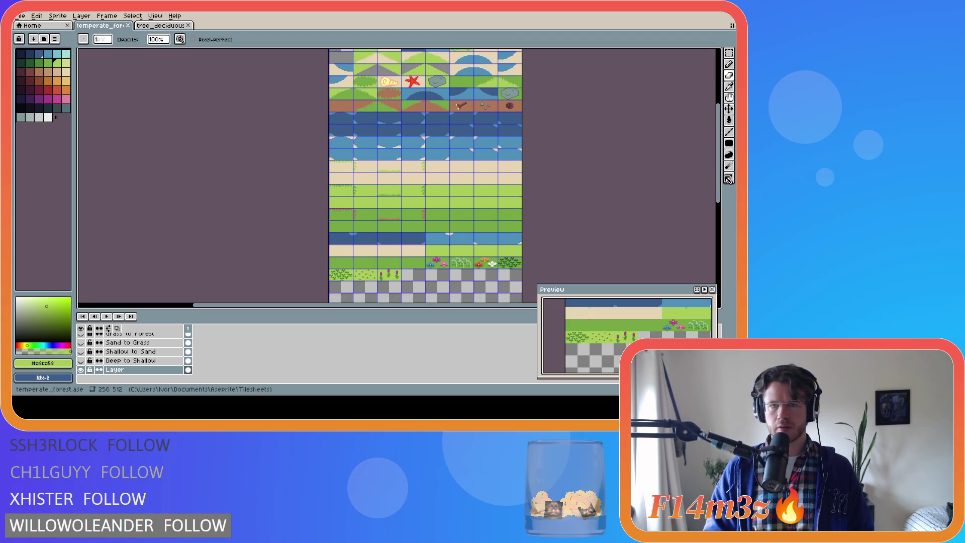
scroll(526, 127, up, 4)
scroll(526, 127, down, 1)
scroll(525, 123, up, 2)
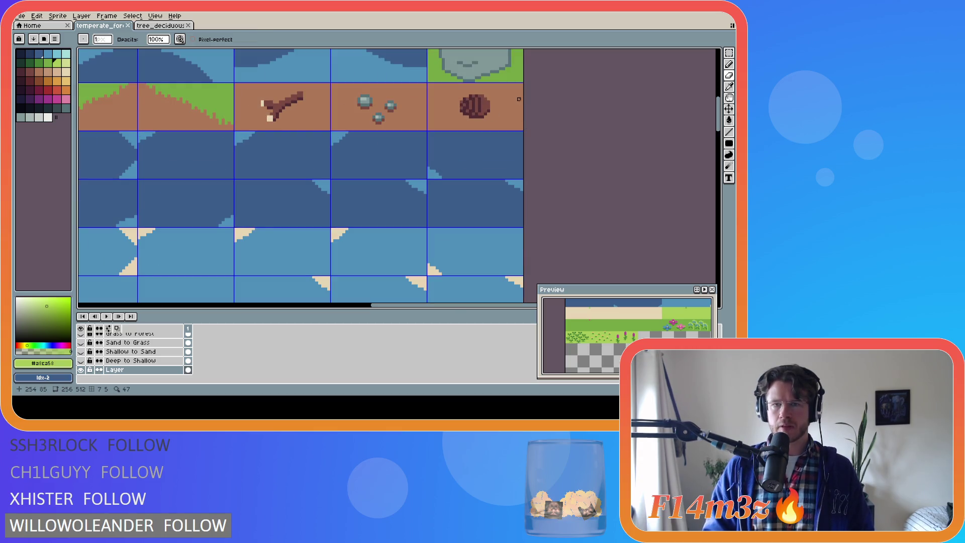
Step: Select the brown log, then cover the leafy plants with a grass-green #75a743 filled rectangle
key(m)
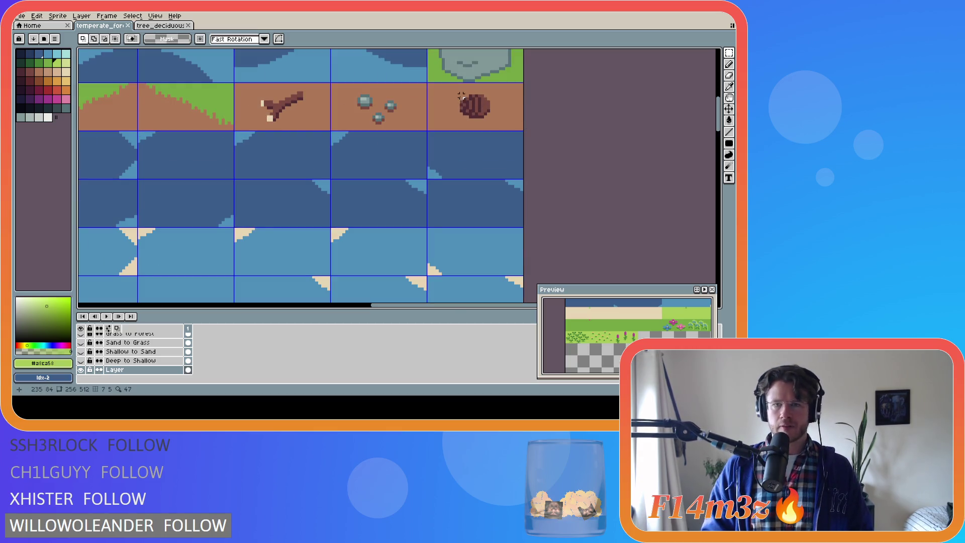
drag(458, 92, 491, 121)
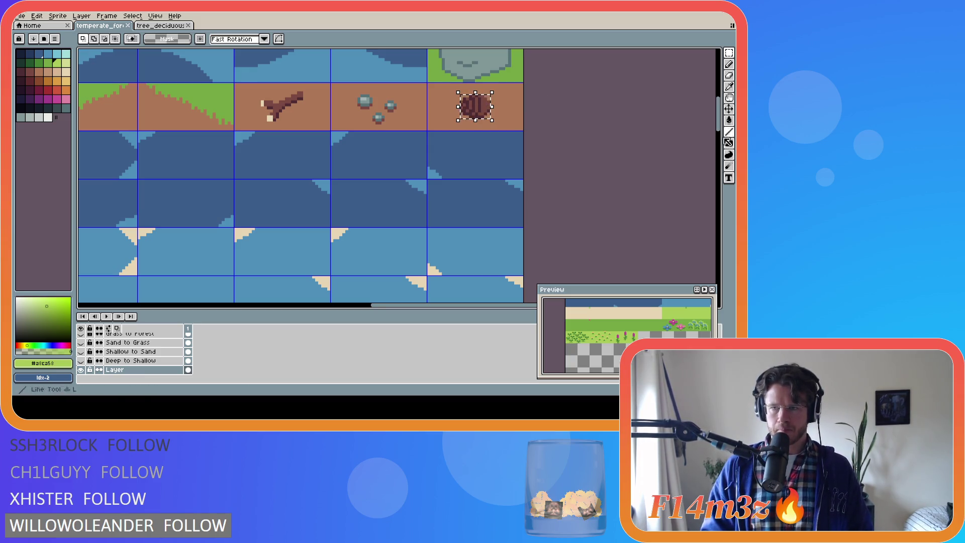
drag(717, 126, 714, 196)
scroll(714, 196, down, 3)
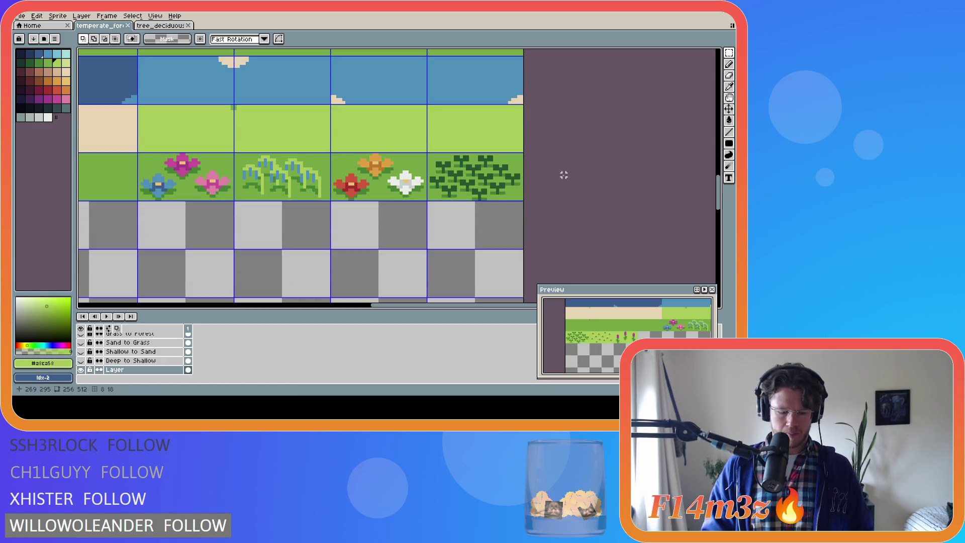
key(g)
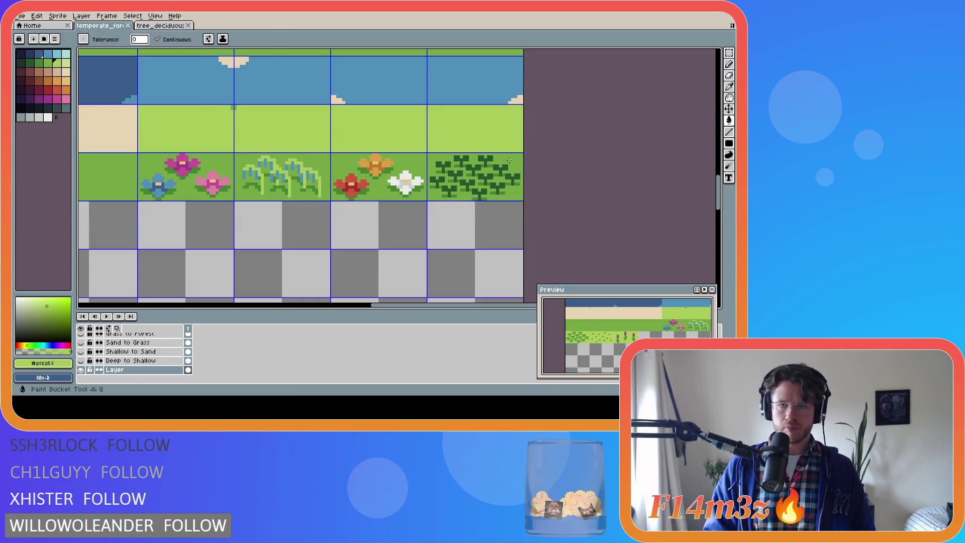
alt+click(512, 159)
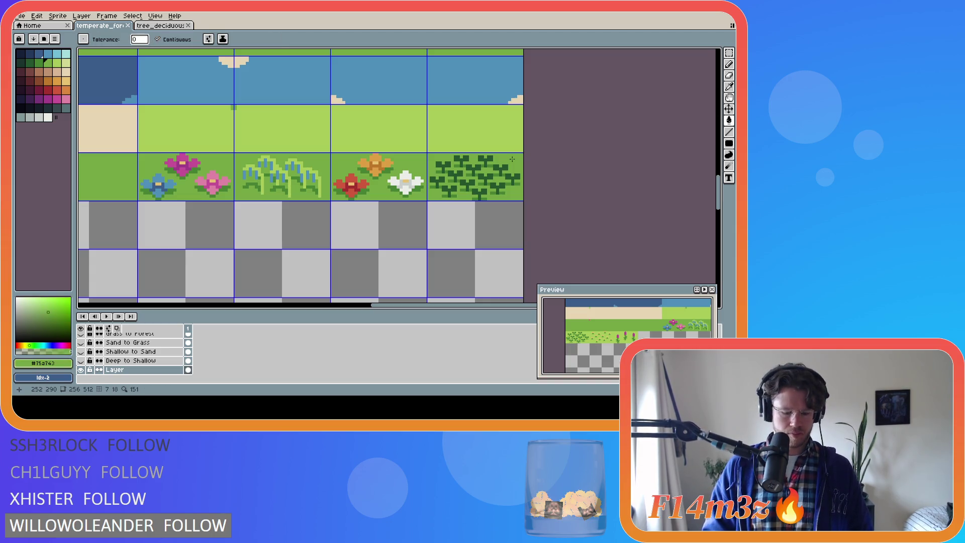
key(shift+u)
drag(428, 153, 522, 199)
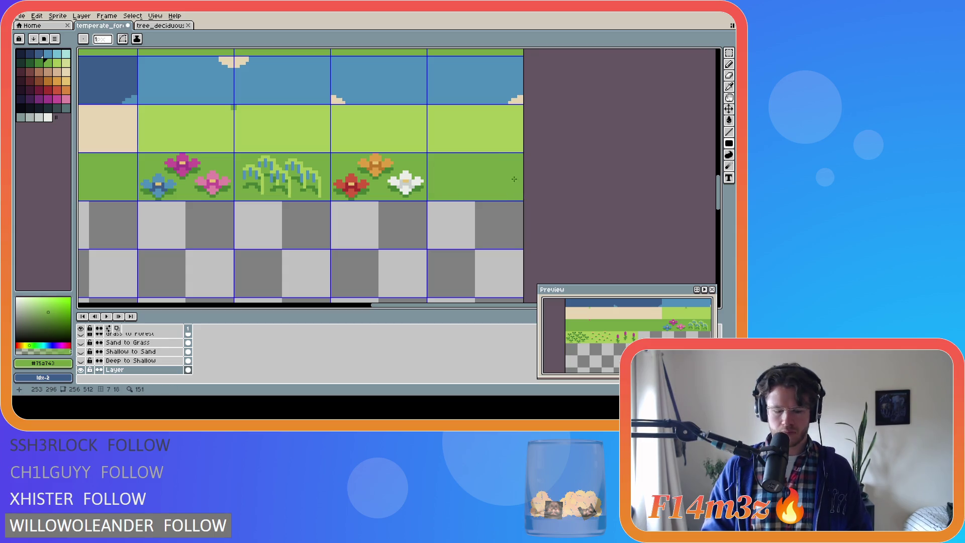
Step: Paste the log into the cleared grass tile and commit it in place
key(ctrl+v)
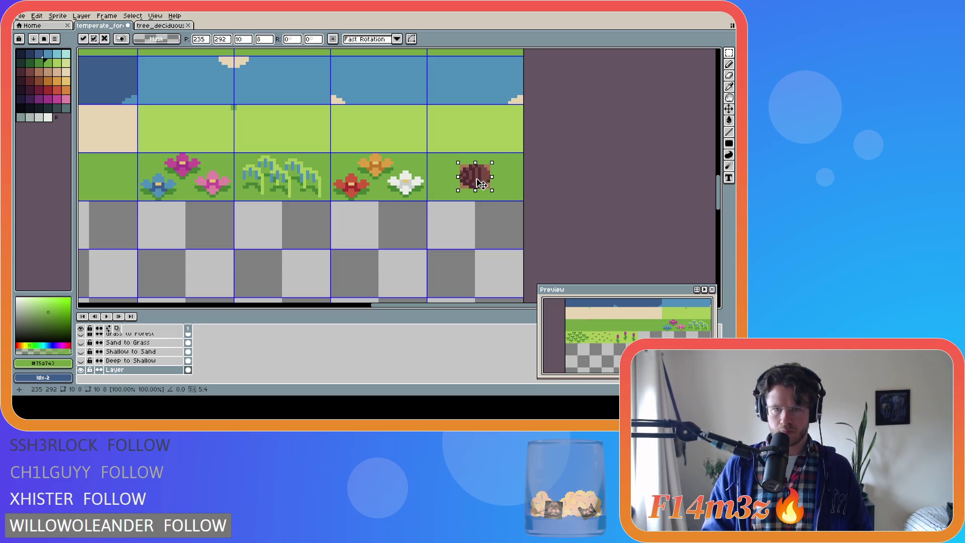
click(512, 177)
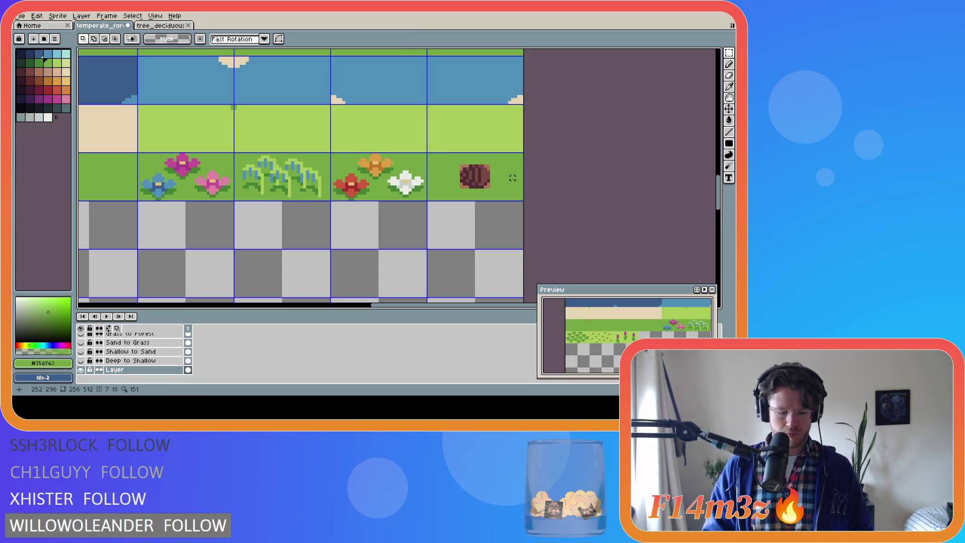
key(g)
scroll(513, 178, up, 2)
Step: Fill the log's bottom-right, bottom-left and top-left corner pixels grass green
click(471, 197)
click(416, 196)
click(416, 155)
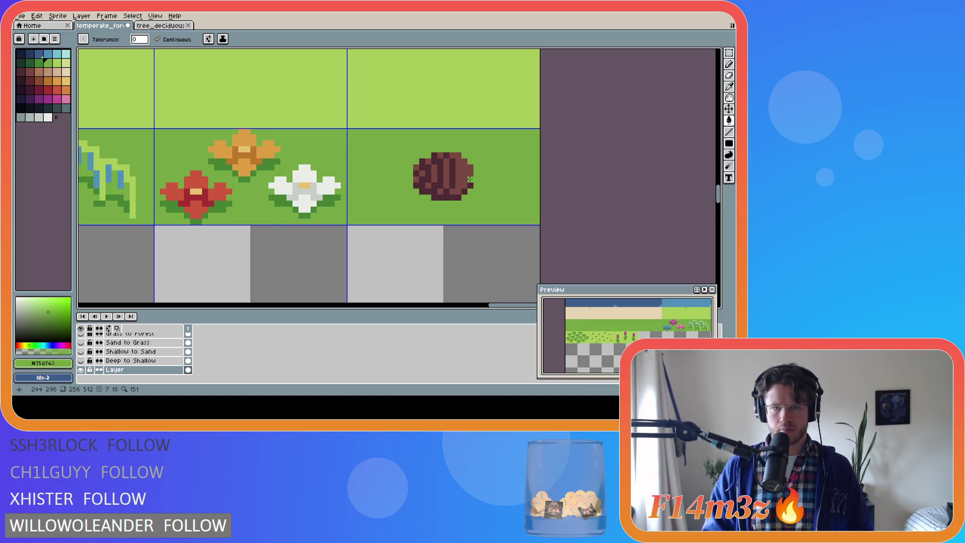
scroll(469, 179, down, 5)
scroll(307, 134, up, 5)
Step: Pick the dark leaf green #468232, undoing an accidental fill on the log
key(i)
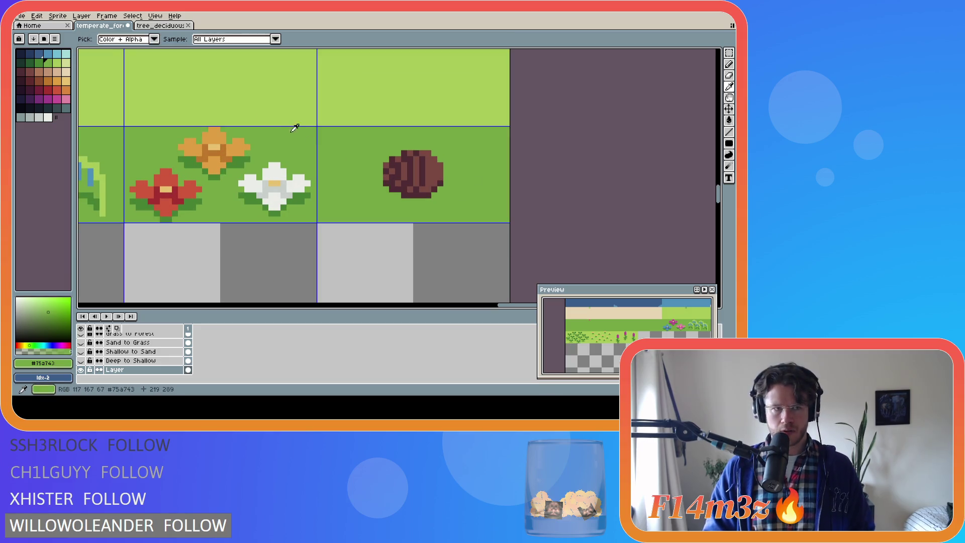
click(261, 194)
key(g)
click(388, 187)
key(ctrl+z)
Step: Pencil dark-green shading along the log's bottom and right edges, then save the tileset
key(b)
click(392, 189)
click(397, 191)
mouse_move(398, 196)
mouse_down()
mouse_move(435, 194)
mouse_move(443, 182)
mouse_up()
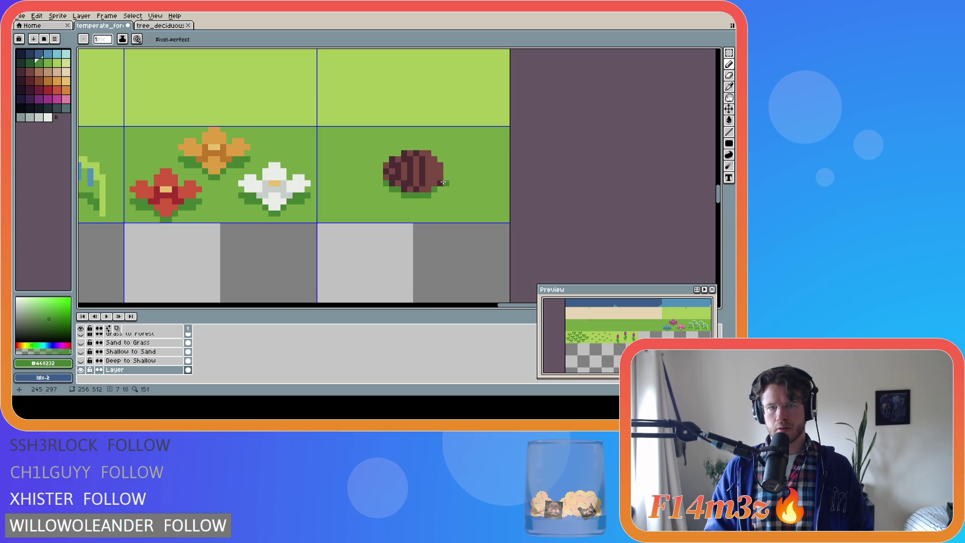
key(ctrl+s)
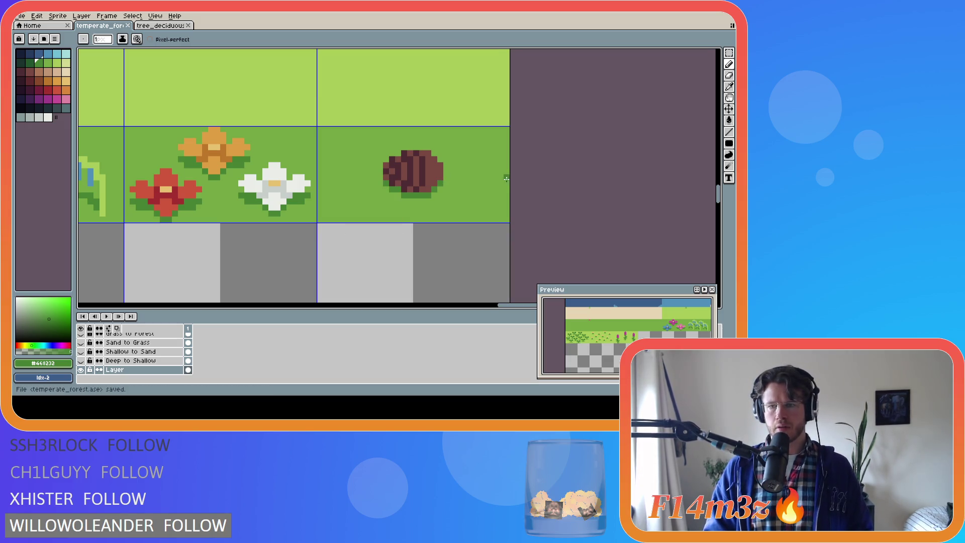
scroll(506, 179, down, 3)
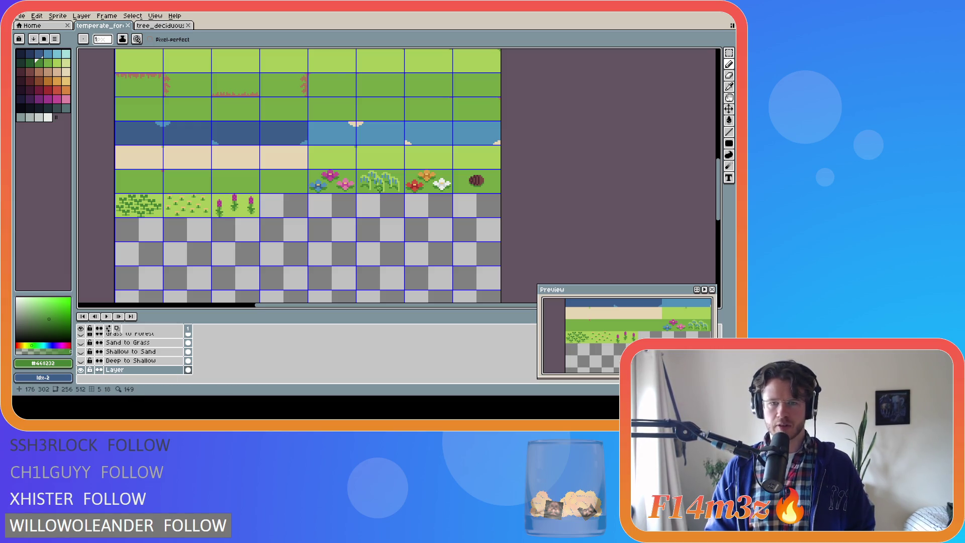
scroll(372, 180, down, 2)
scroll(372, 180, up, 1)
drag(719, 190, 721, 166)
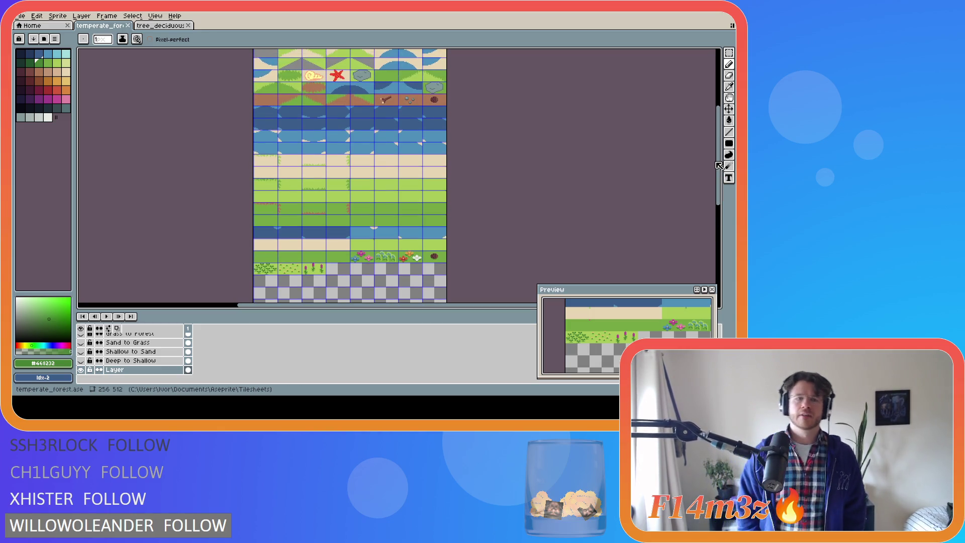
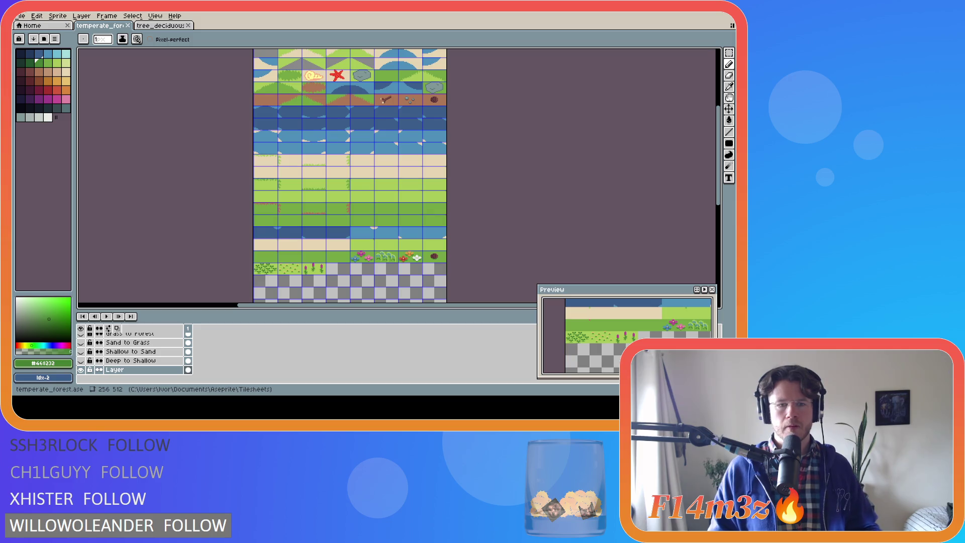
Step: Zoom in on the flower and plant decoration tiles, then zoom partway back out
scroll(322, 260, up, 5)
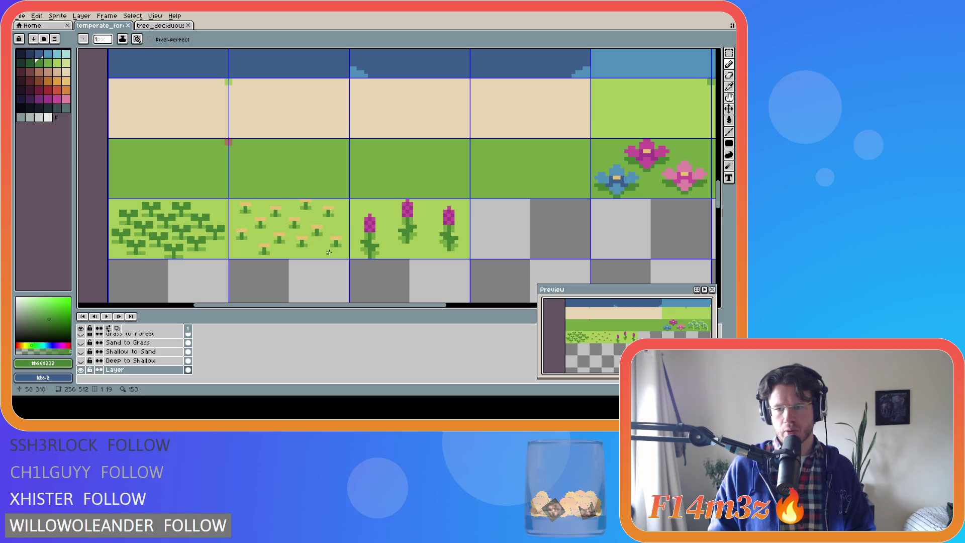
scroll(329, 252, down, 2)
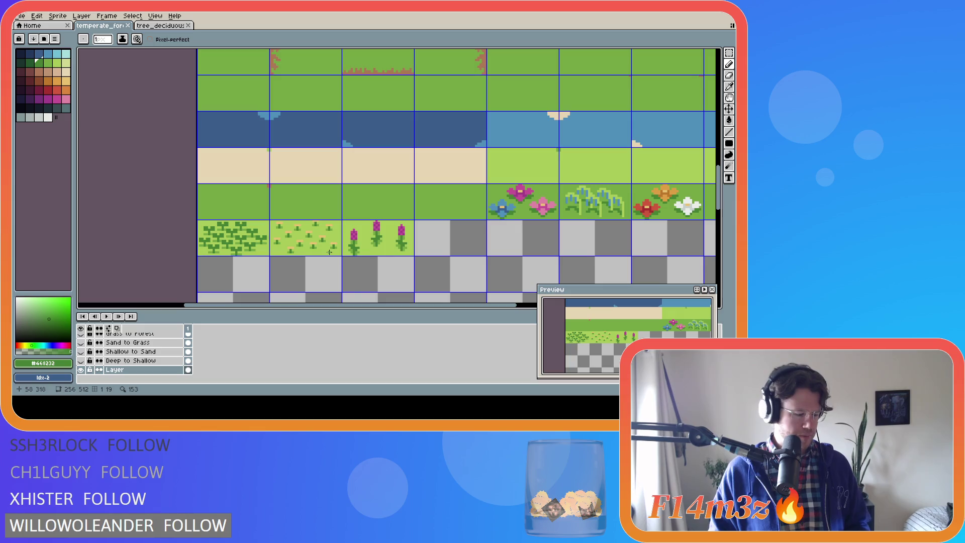